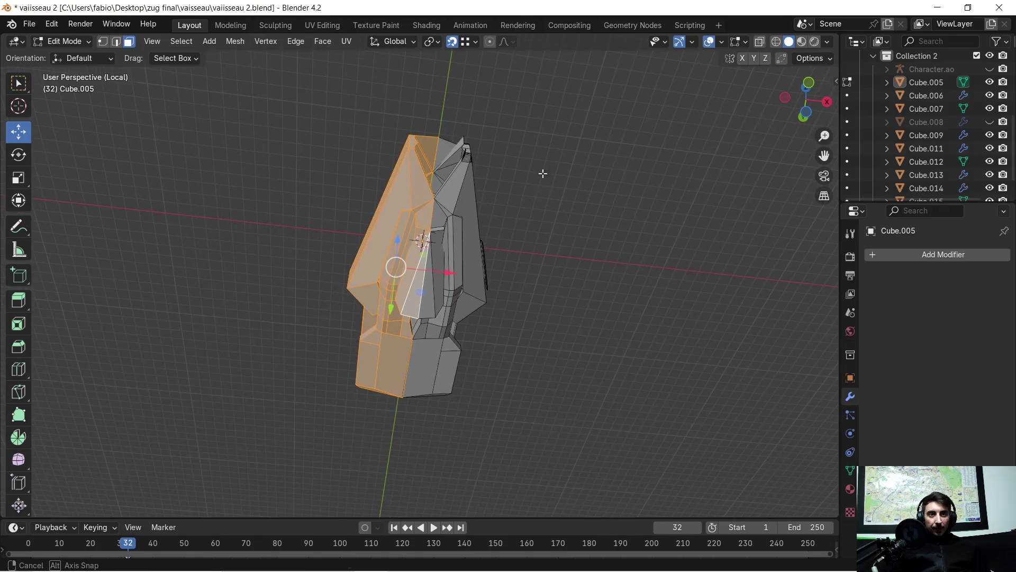
# - Delete the selected faces of one hull half and orbit around the remaining half
pyautogui.press('x')
pyautogui.click(525, 343)
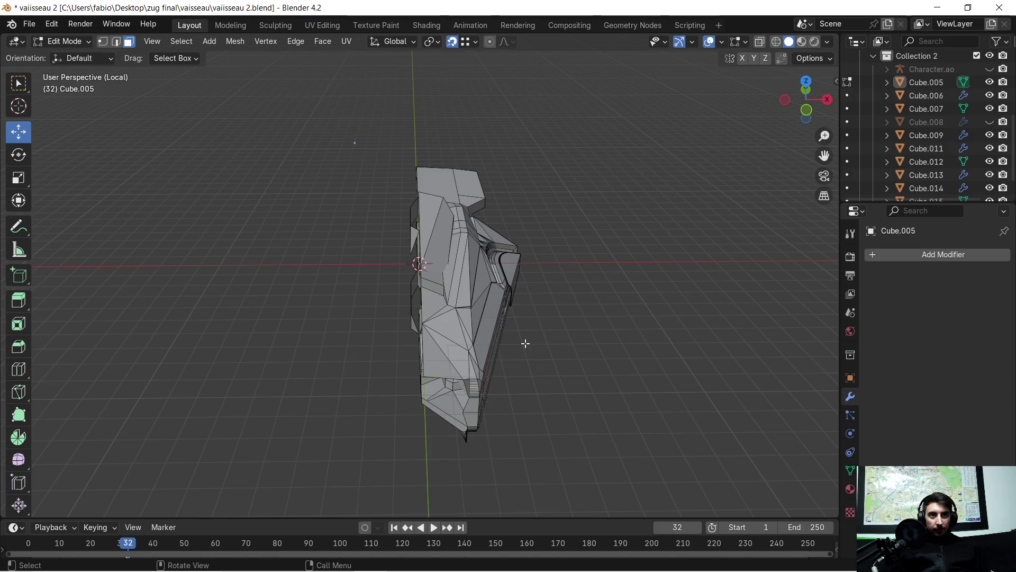
pyautogui.scroll(3, 427, 240)
pyautogui.moveTo(427, 241)
pyautogui.mouseDown(button='middle')
pyautogui.moveTo(440, 231)
pyautogui.moveTo(428, 277)
pyautogui.mouseUp(button='middle')
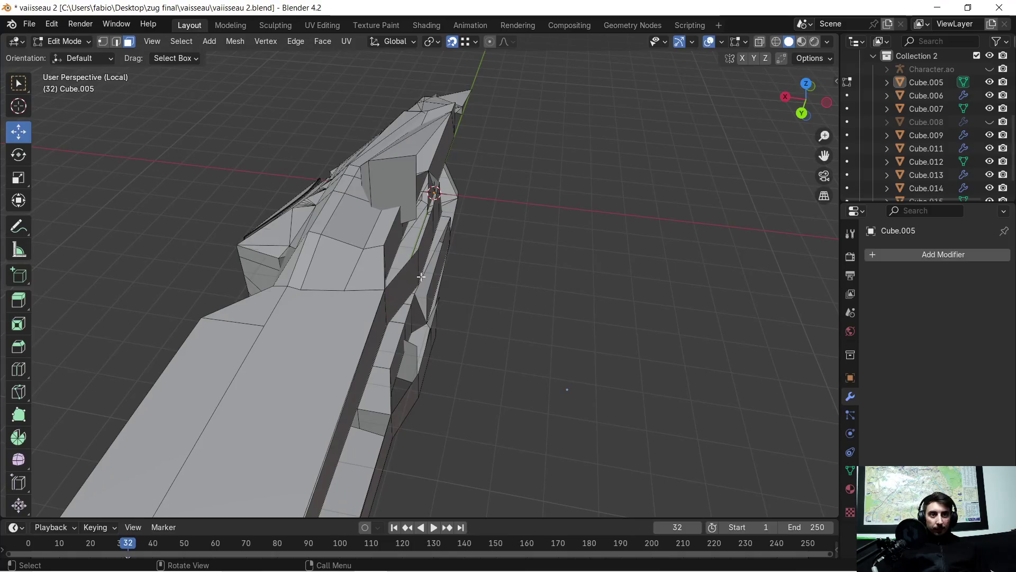
pyautogui.moveTo(440, 248)
pyautogui.mouseDown(button='middle')
pyautogui.moveTo(482, 200)
pyautogui.moveTo(655, 291)
pyautogui.mouseUp(button='middle')
pyautogui.moveTo(523, 288)
pyautogui.mouseDown(button='middle')
pyautogui.moveTo(492, 301)
pyautogui.moveTo(444, 239)
pyautogui.moveTo(374, 357)
pyautogui.mouseUp(button='middle')
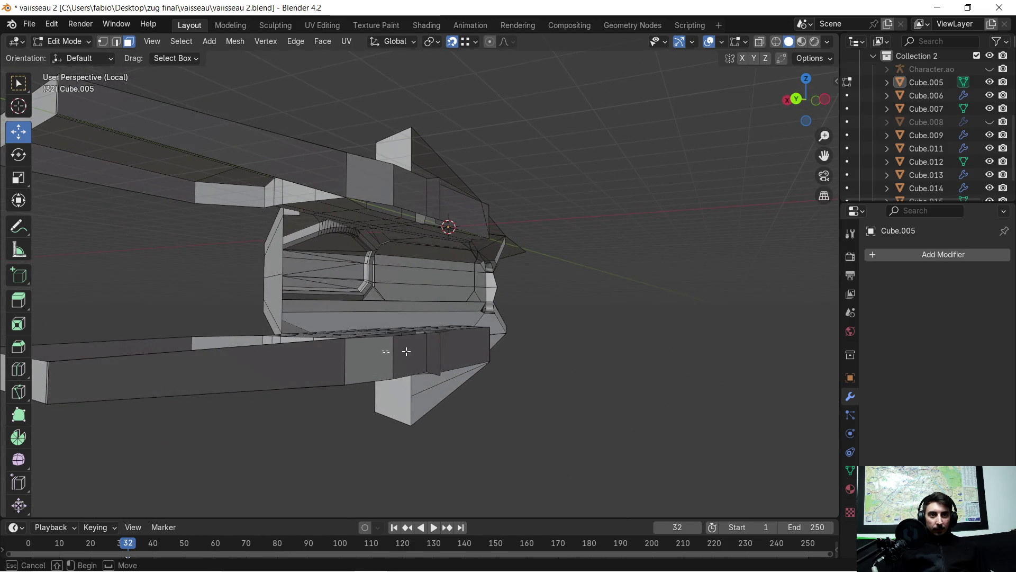
# - Box-select the stray strip of faces running along the hull's centre, including the upper ones
pyautogui.moveTo(382, 348); pyautogui.dragTo(464, 349)
pyautogui.moveTo(444, 302); pyautogui.dragTo(434, 351, button='middle')
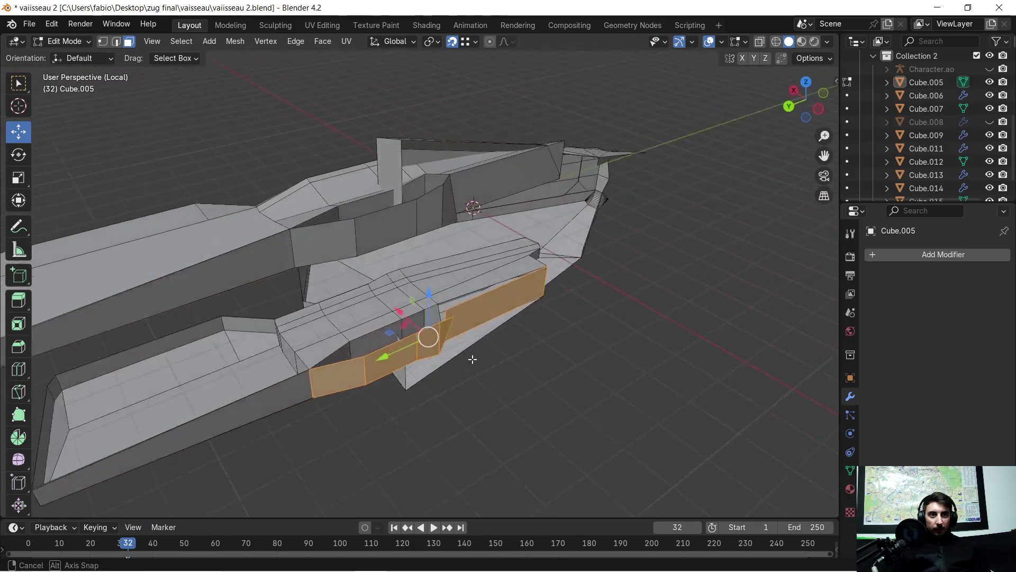
pyautogui.keyDown('shift'); pyautogui.moveTo(366, 207); pyautogui.dragTo(476, 200); pyautogui.keyUp('shift')
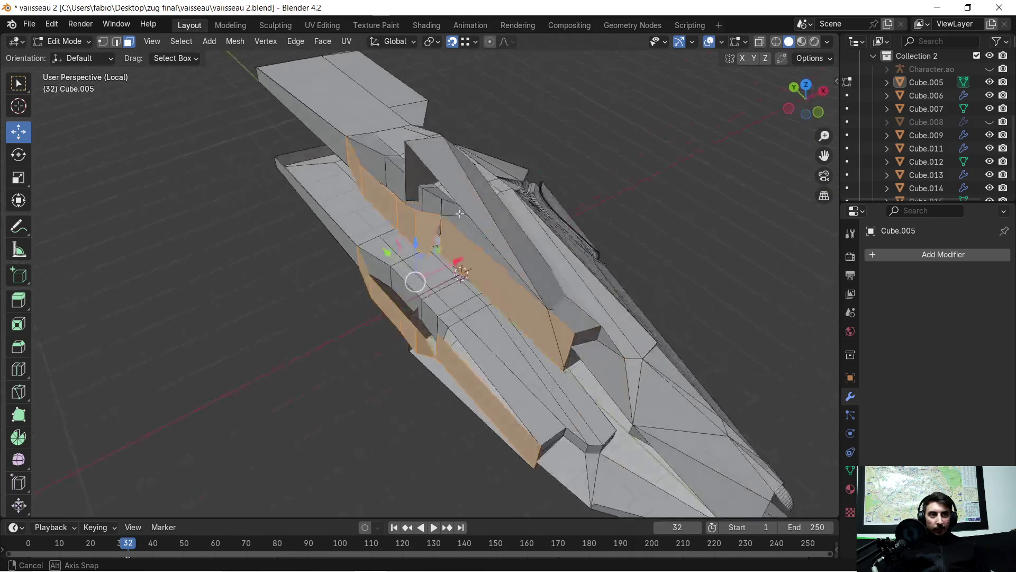
pyautogui.moveTo(477, 239); pyautogui.dragTo(370, 195, button='middle')
# - Delete the selected centre faces and inspect the cleaned open side of the half hull from several angles
pyautogui.press('x')
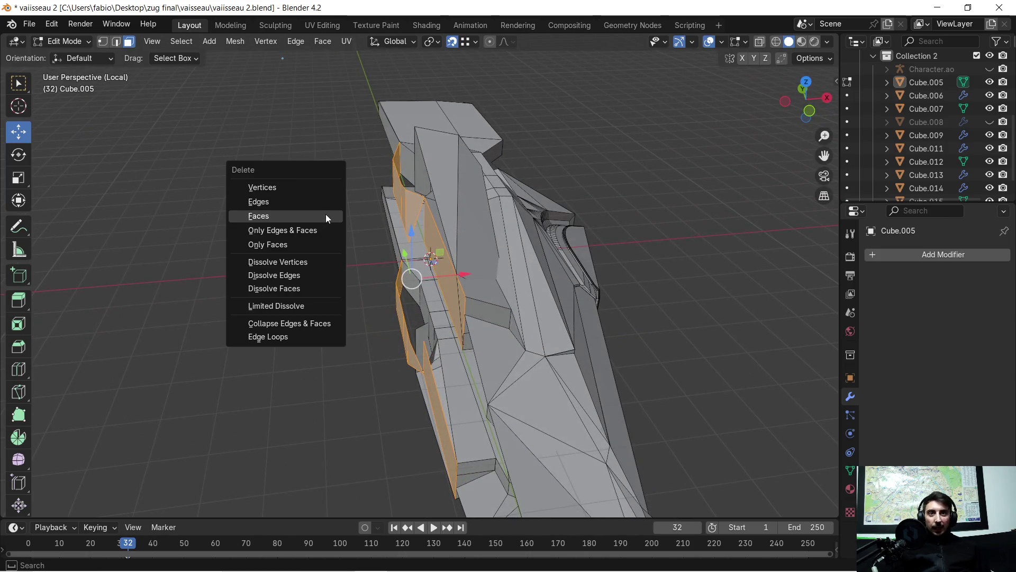
pyautogui.click(322, 214)
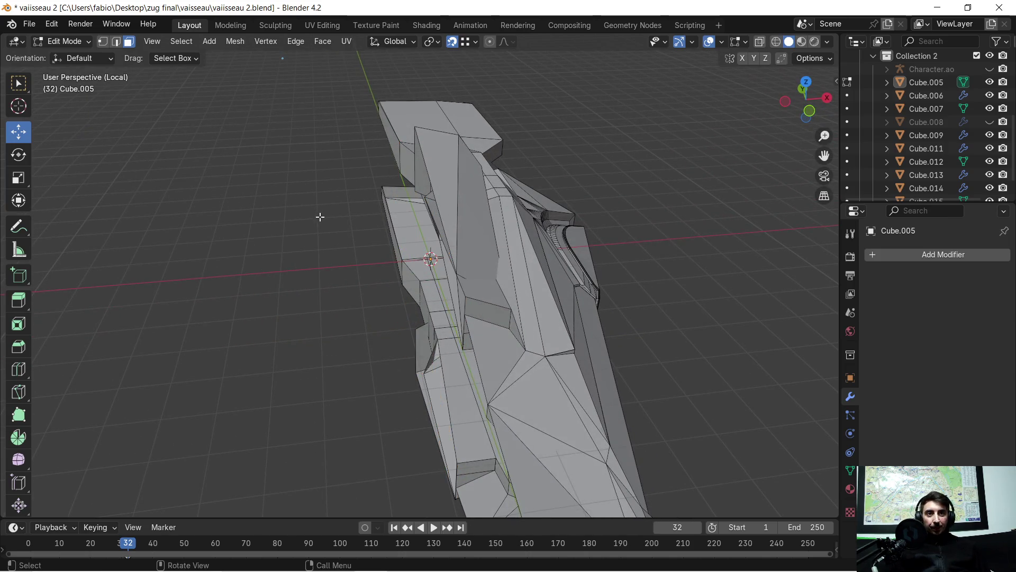
pyautogui.scroll(-2, 351, 274)
pyautogui.moveTo(361, 281); pyautogui.dragTo(348, 262, button='middle')
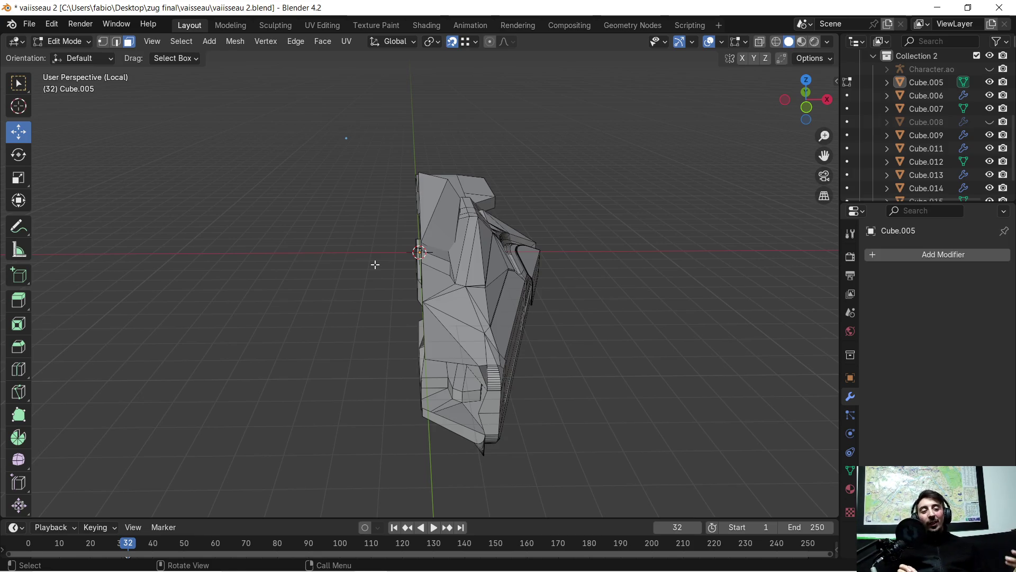
pyautogui.scroll(3, 406, 241)
pyautogui.moveTo(378, 253)
pyautogui.mouseDown(button='middle')
pyautogui.moveTo(464, 280)
pyautogui.moveTo(454, 277)
pyautogui.mouseUp(button='middle')
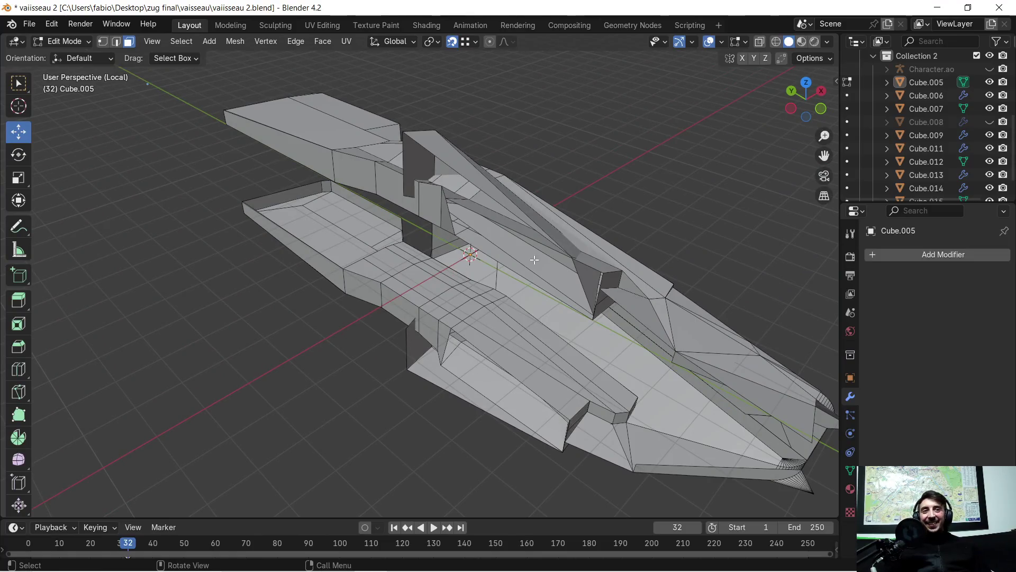
pyautogui.scroll(3, 534, 260)
pyautogui.moveTo(533, 260)
pyautogui.mouseDown(button='middle')
pyautogui.moveTo(508, 238)
pyautogui.moveTo(427, 272)
pyautogui.mouseUp(button='middle')
pyautogui.scroll(-4, 493, 233)
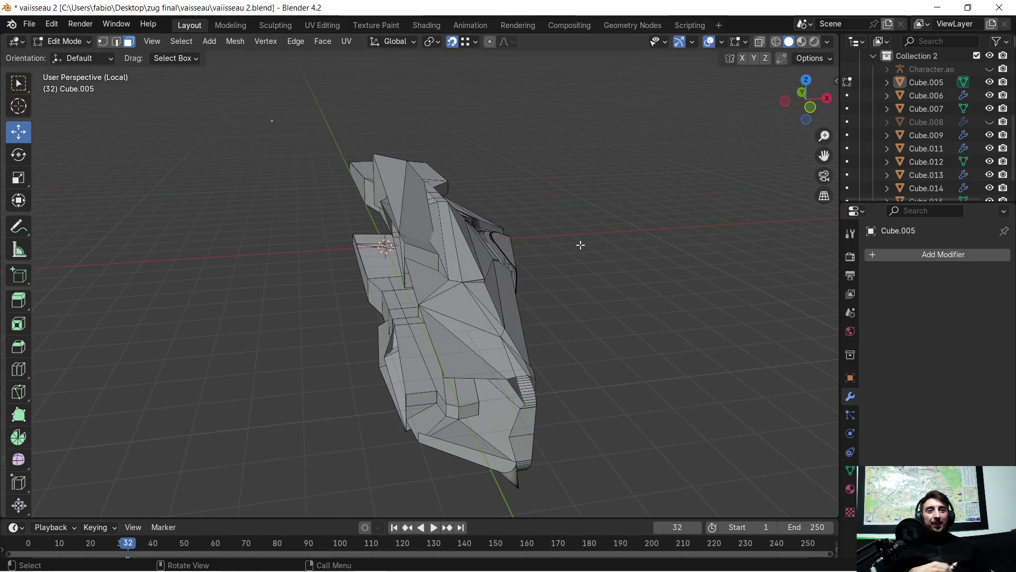
pyautogui.moveTo(578, 249)
pyautogui.mouseDown(button='middle')
pyautogui.moveTo(523, 235)
pyautogui.moveTo(556, 247)
pyautogui.mouseUp(button='middle')
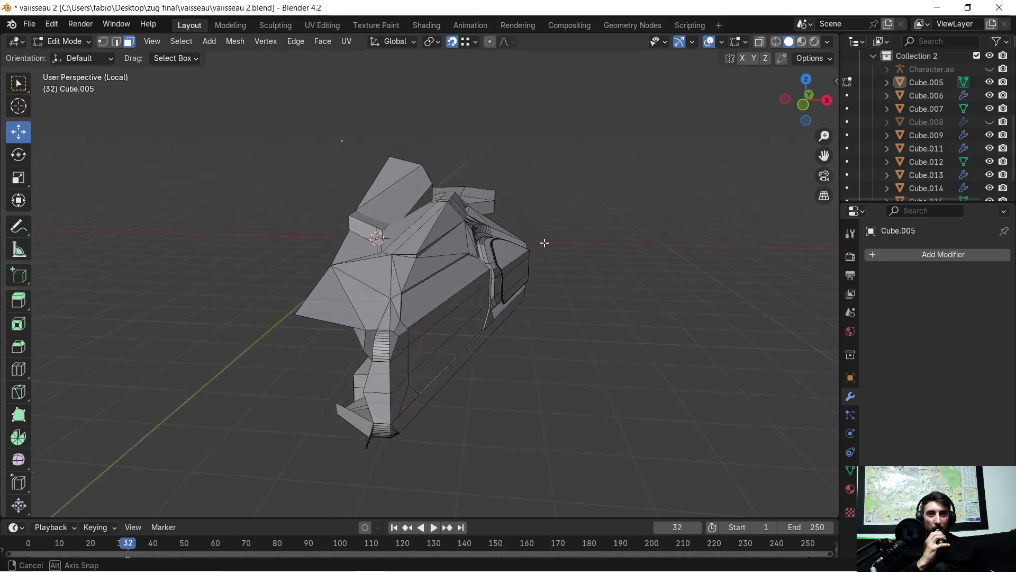
# - Add a Mirror modifier to Cube.005 restoring the full ship, then check it from around and the front
pyautogui.click(892, 253)
pyautogui.click(830, 252)
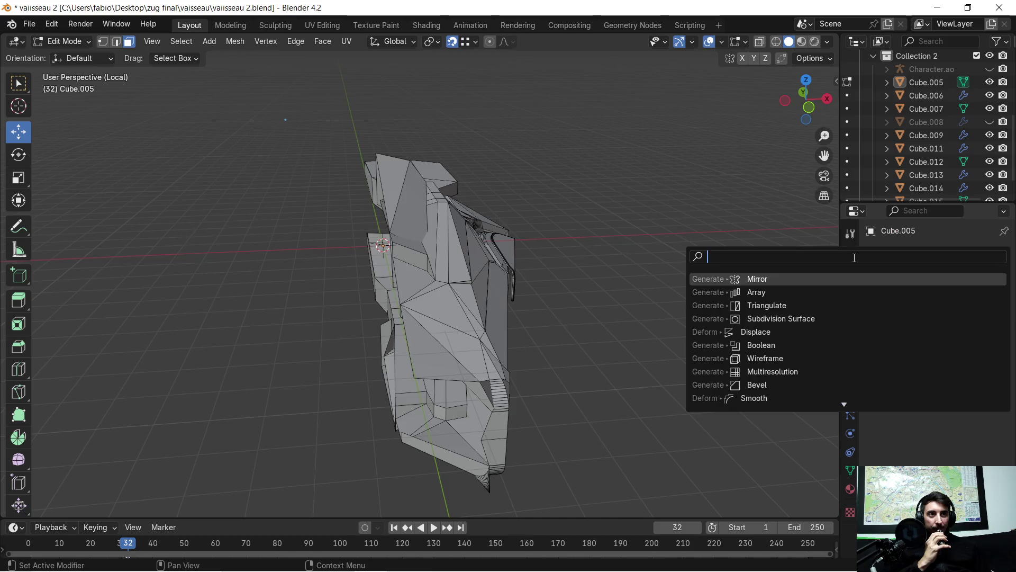
pyautogui.click(807, 280)
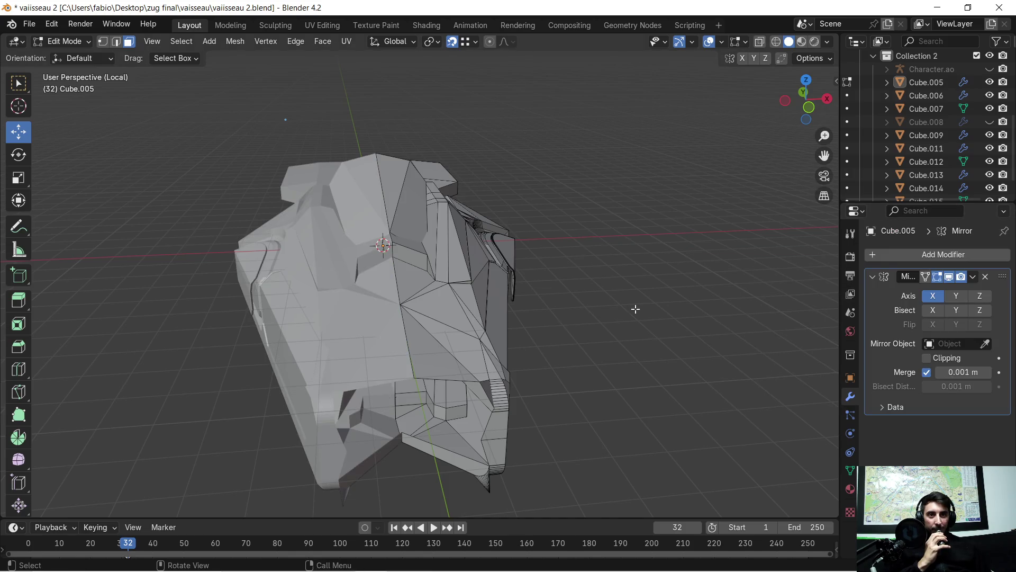
pyautogui.moveTo(641, 346)
pyautogui.mouseDown(button='middle')
pyautogui.moveTo(637, 330)
pyautogui.moveTo(525, 337)
pyautogui.mouseUp(button='middle')
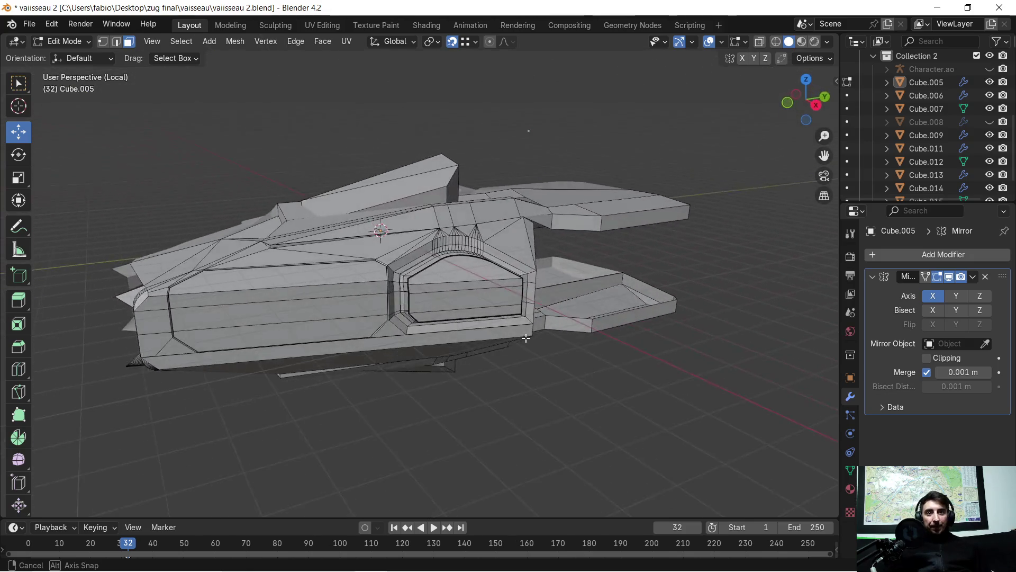
pyautogui.moveTo(226, 333)
pyautogui.mouseDown(button='middle')
pyautogui.moveTo(342, 324)
pyautogui.moveTo(398, 342)
pyautogui.moveTo(413, 333)
pyautogui.moveTo(452, 367)
pyautogui.moveTo(505, 288)
pyautogui.moveTo(461, 310)
pyautogui.moveTo(449, 294)
pyautogui.moveTo(389, 278)
pyautogui.moveTo(397, 274)
pyautogui.moveTo(345, 275)
pyautogui.moveTo(386, 269)
pyautogui.mouseUp(button='middle')
pyautogui.scroll(3, 341, 325)
pyautogui.scroll(-3, 413, 334)
pyautogui.scroll(3, 468, 350)
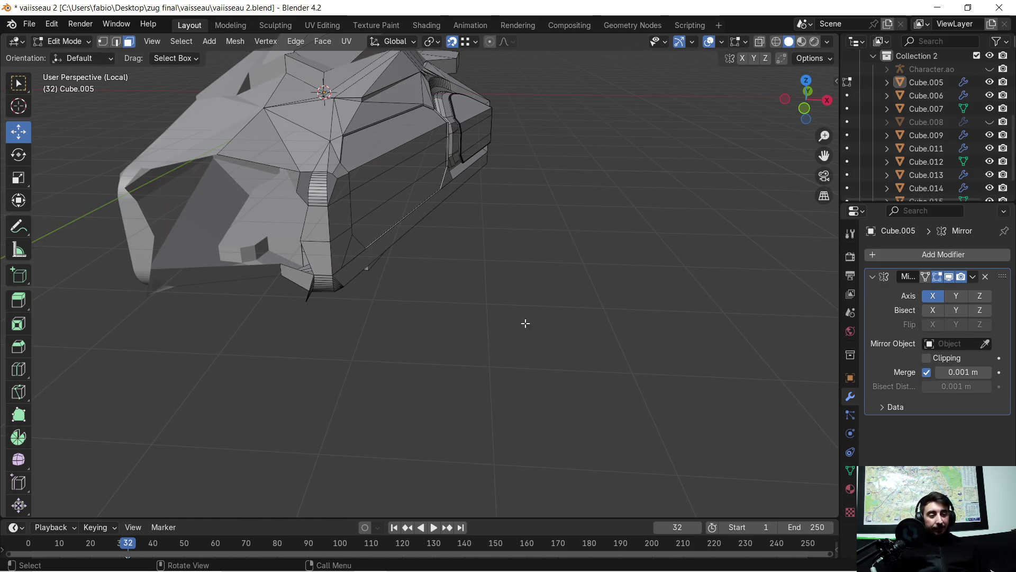
pyautogui.scroll(4, 147, 243)
# - Delete the selected faces at the ship's front nose and check the result
pyautogui.moveTo(146, 244)
pyautogui.mouseDown(button='middle')
pyautogui.moveTo(305, 217)
pyautogui.moveTo(224, 233)
pyautogui.moveTo(398, 238)
pyautogui.moveTo(470, 194)
pyautogui.moveTo(431, 226)
pyautogui.moveTo(316, 273)
pyautogui.moveTo(268, 160)
pyautogui.mouseUp(button='middle')
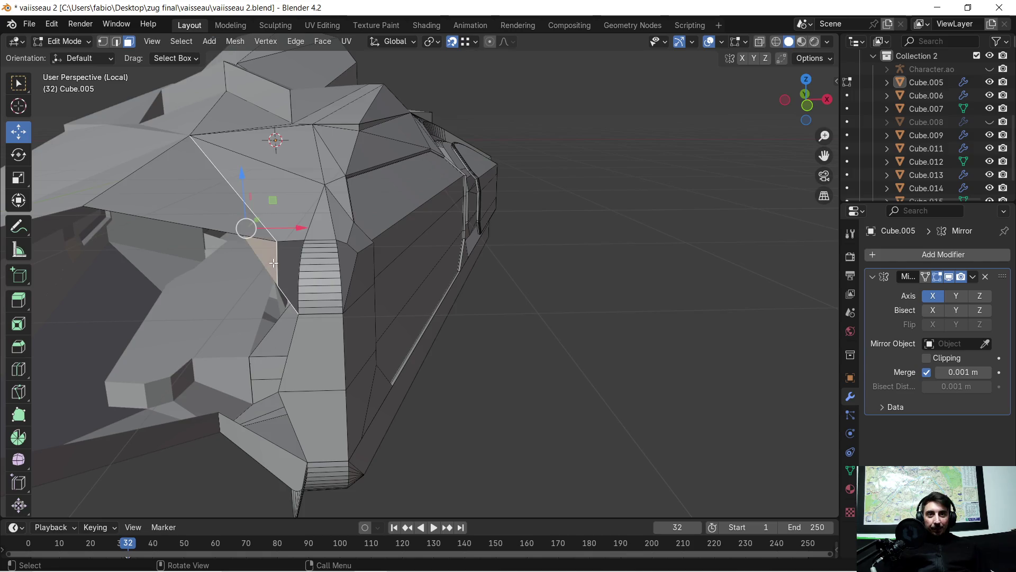
pyautogui.moveTo(274, 263); pyautogui.dragTo(277, 199, button='middle')
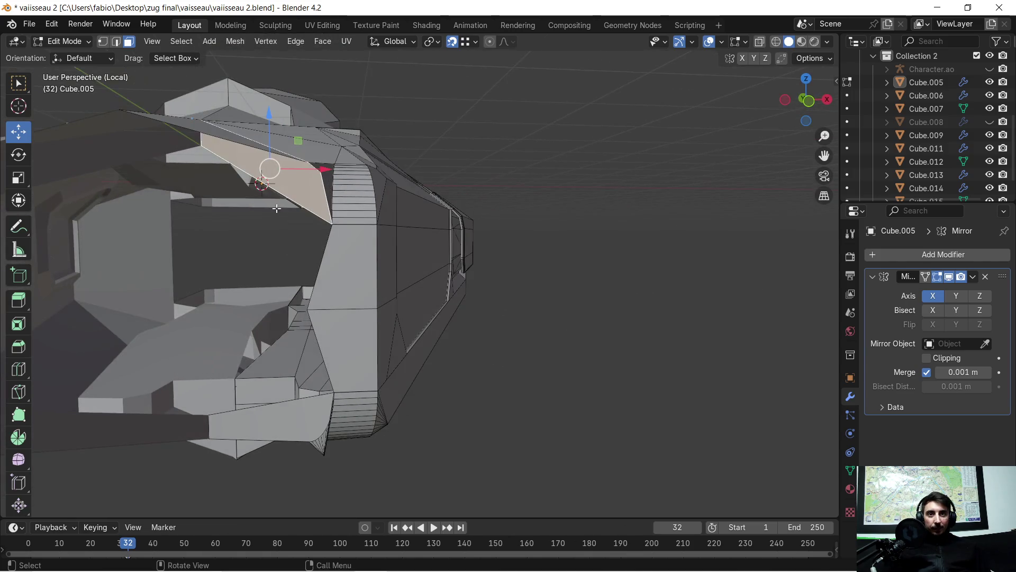
pyautogui.press('x')
pyautogui.click(295, 193)
pyautogui.moveTo(290, 177)
pyautogui.mouseDown(button='middle')
pyautogui.moveTo(299, 159)
pyautogui.moveTo(309, 183)
pyautogui.moveTo(236, 219)
pyautogui.moveTo(357, 254)
pyautogui.moveTo(325, 251)
pyautogui.mouseUp(button='middle')
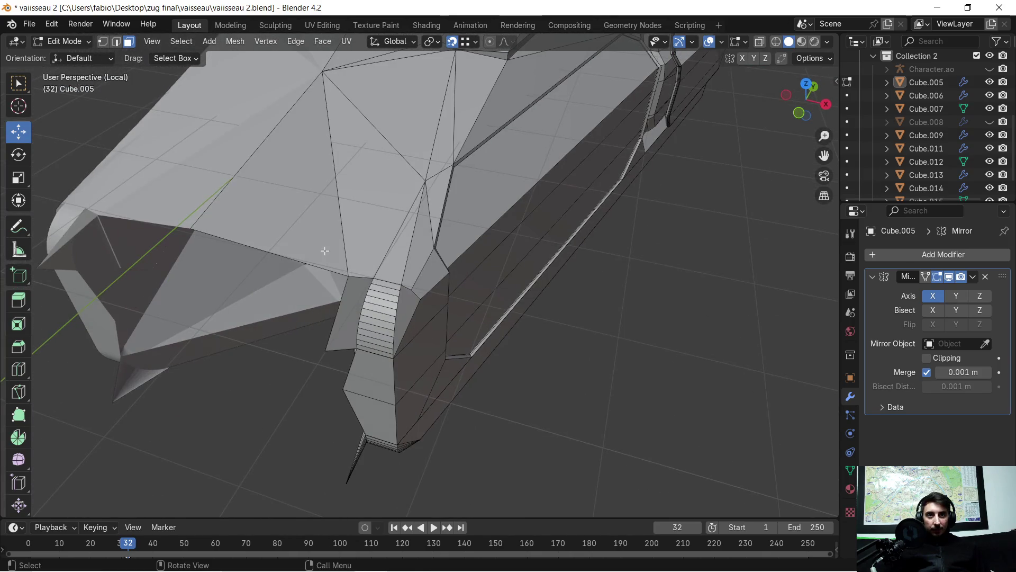
# - In vertex select mode, pick the nose corner vertices and fill the triangular gap with a new face (F)
pyautogui.click(101, 41)
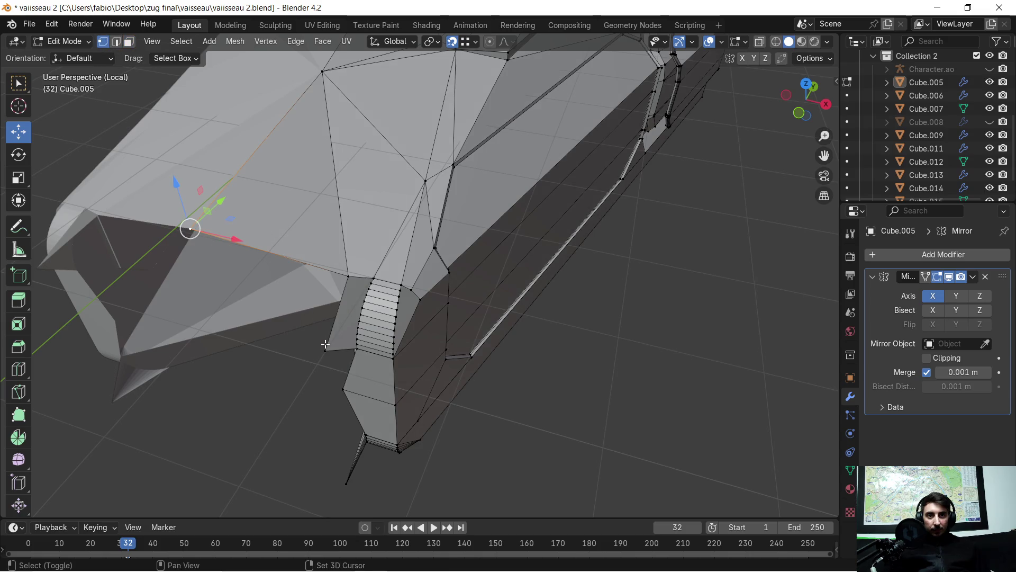
pyautogui.keyDown('shift'); pyautogui.click(347, 278); pyautogui.keyUp('shift')
pyautogui.moveTo(246, 347)
pyautogui.mouseDown(button='middle')
pyautogui.moveTo(268, 301)
pyautogui.moveTo(239, 262)
pyautogui.mouseUp(button='middle')
pyautogui.scroll(2, 225, 225)
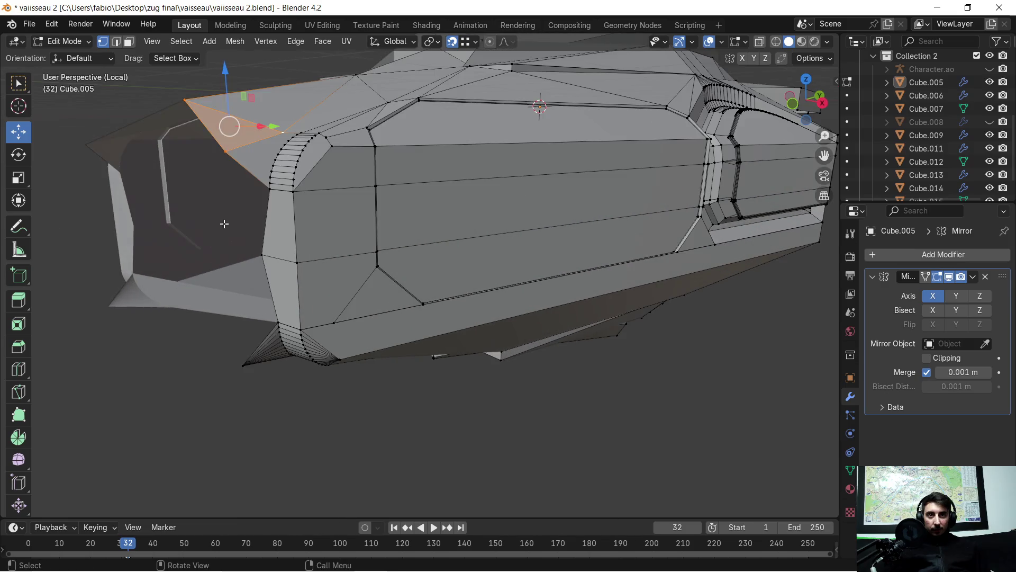
pyautogui.click(223, 147)
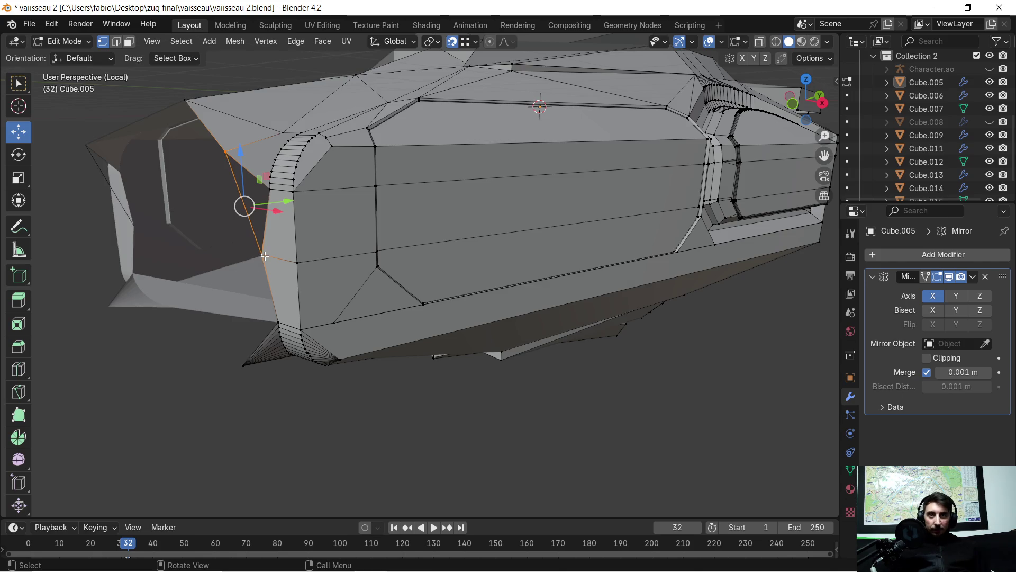
pyautogui.scroll(3, 233, 245)
pyautogui.moveTo(233, 245); pyautogui.dragTo(315, 308, button='middle')
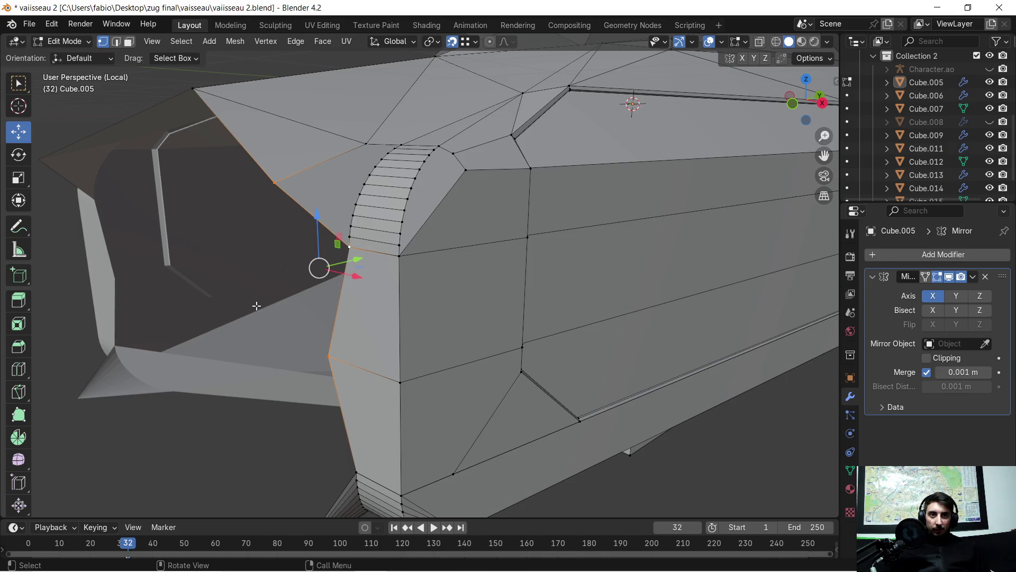
pyautogui.press('f')
# - Select the lower nose-edge and tip vertices, then bring the view round to face the ship's front
pyautogui.click(329, 341)
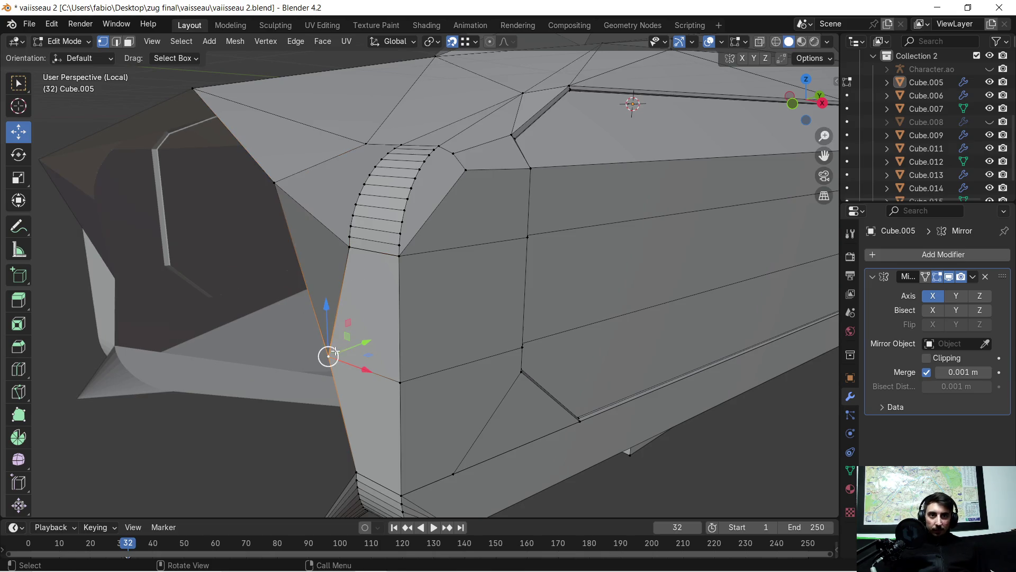
pyautogui.keyDown('shift'); pyautogui.moveTo(342, 406); pyautogui.dragTo(345, 329, button='middle'); pyautogui.keyUp('shift')
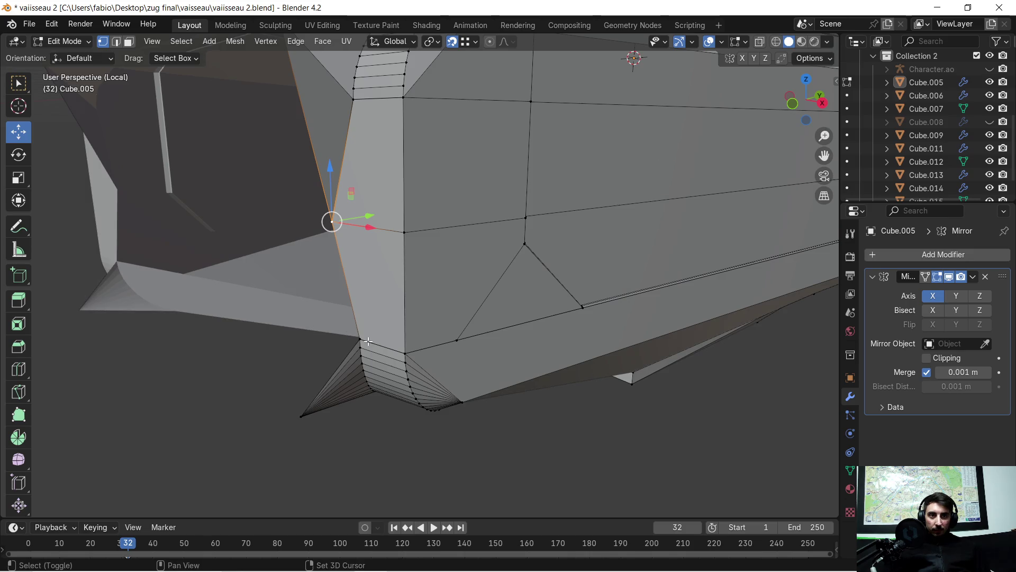
pyautogui.keyDown('shift'); pyautogui.click(301, 412); pyautogui.keyUp('shift')
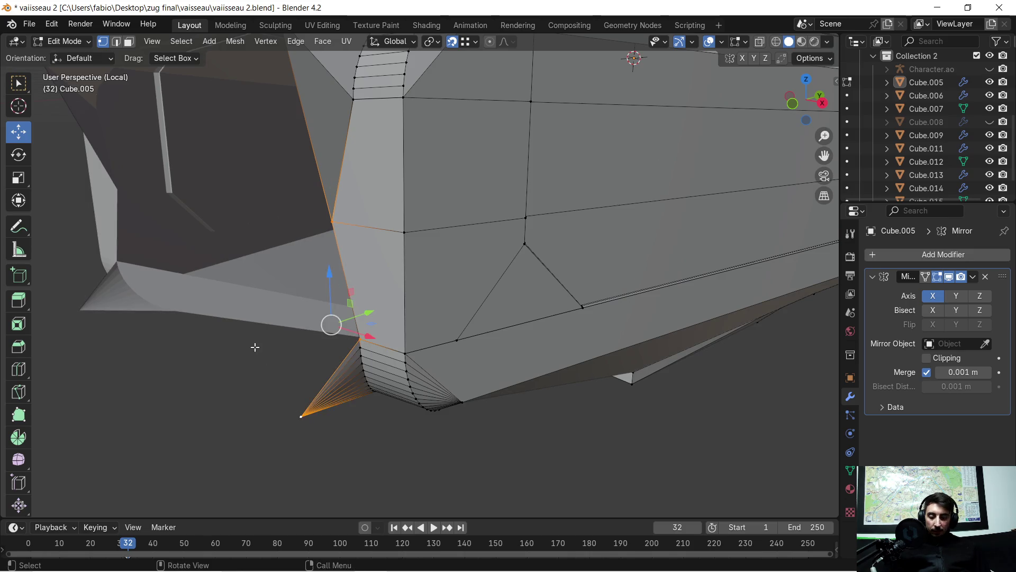
pyautogui.scroll(-4, 254, 346)
pyautogui.moveTo(248, 286)
pyautogui.mouseDown(button='middle')
pyautogui.moveTo(397, 306)
pyautogui.moveTo(296, 293)
pyautogui.moveTo(307, 182)
pyautogui.mouseUp(button='middle')
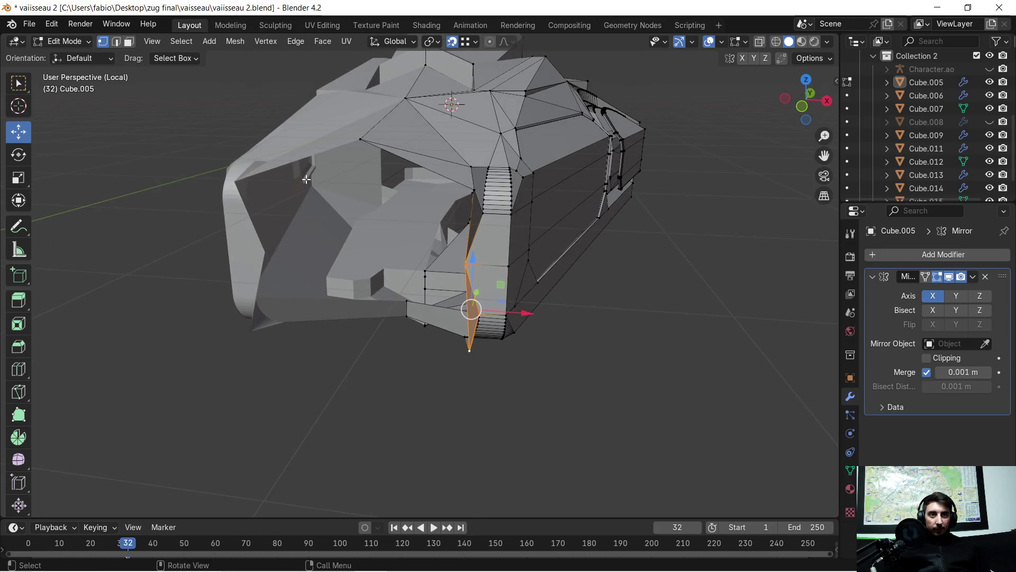
pyautogui.moveTo(377, 273)
pyautogui.mouseDown(button='middle')
pyautogui.moveTo(401, 264)
pyautogui.moveTo(314, 268)
pyautogui.moveTo(401, 306)
pyautogui.moveTo(380, 248)
pyautogui.moveTo(341, 290)
pyautogui.moveTo(371, 299)
pyautogui.moveTo(360, 303)
pyautogui.moveTo(385, 296)
pyautogui.mouseUp(button='middle')
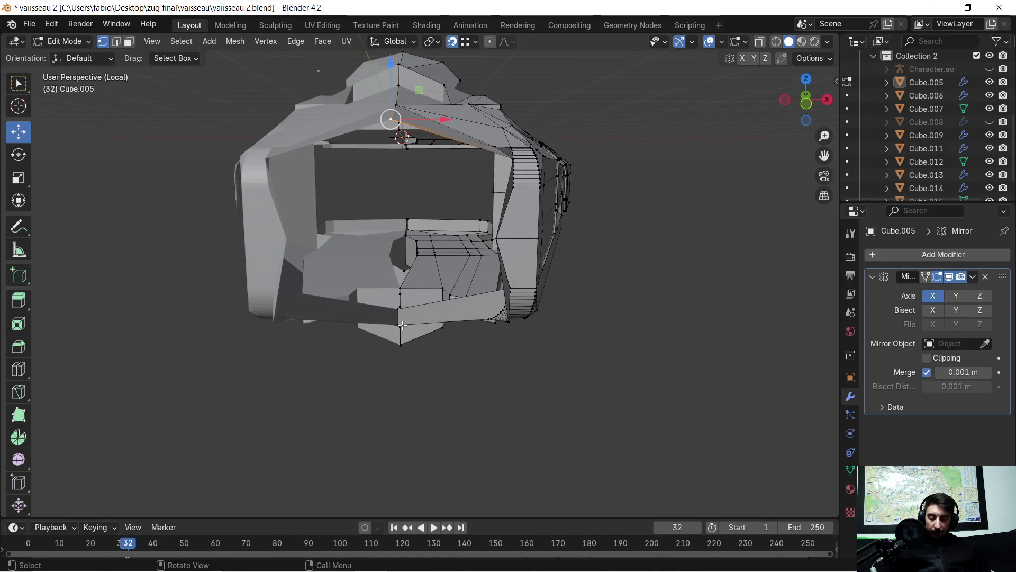
# - Extrude the upper nose vertex down along Z, then undo the too-long extrusion
pyautogui.press('g')
pyautogui.press('z')
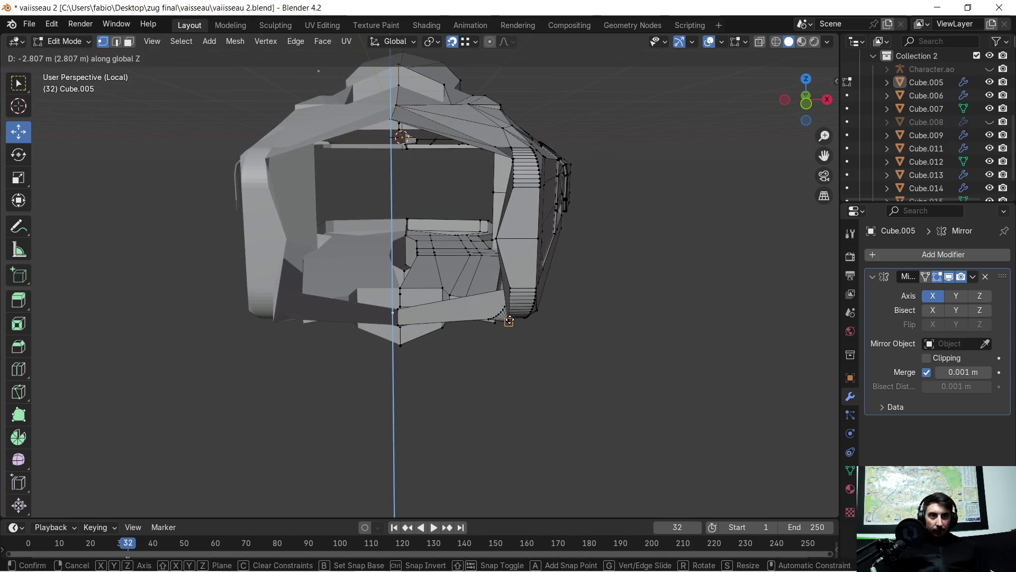
pyautogui.click(509, 320)
pyautogui.moveTo(476, 318); pyautogui.dragTo(424, 319, button='middle')
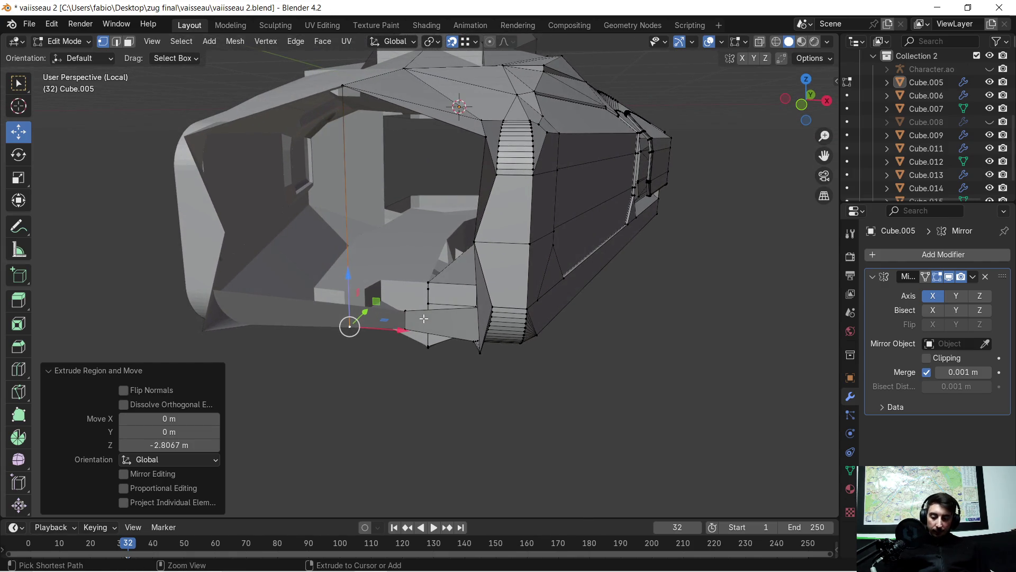
pyautogui.hotkey('ctrl', 'z')
# - Re-extrude the vertex down along Z and adjust it to about -1.27 m, forming the new vertical edge
pyautogui.press('e')
pyautogui.press('z')
pyautogui.click(471, 242)
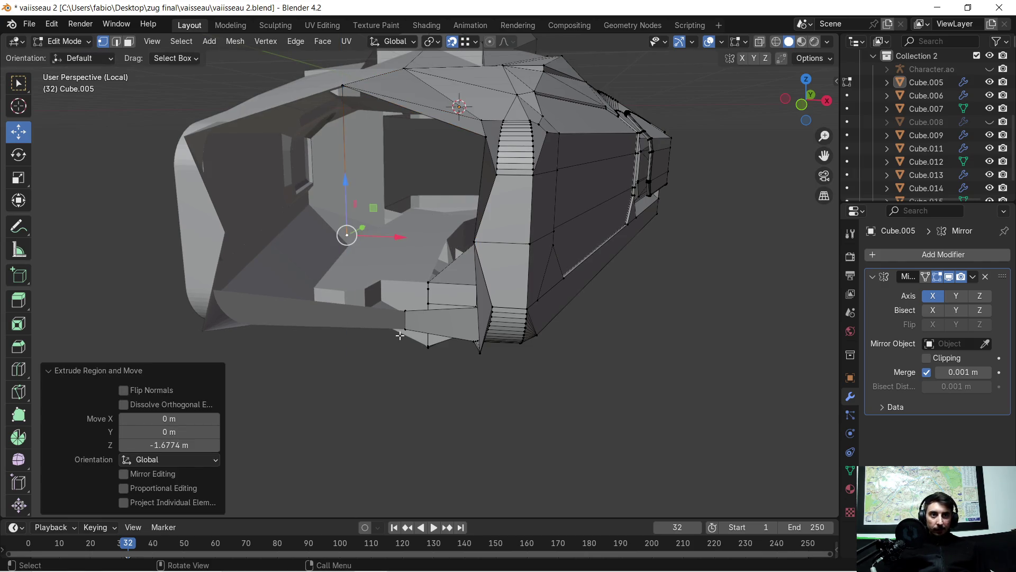
pyautogui.moveTo(400, 334); pyautogui.dragTo(473, 314, button='middle')
pyautogui.press('g')
pyautogui.press('z')
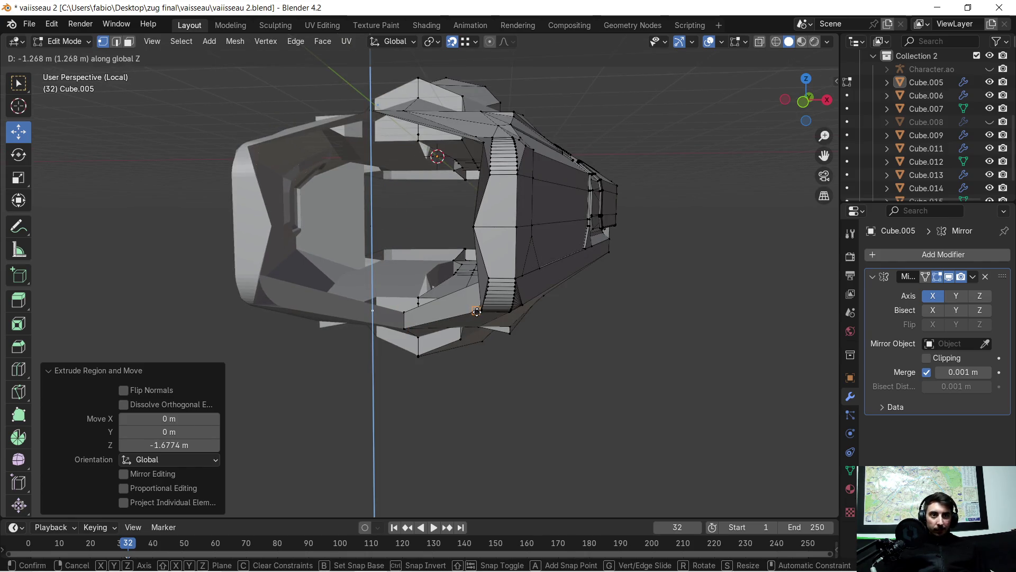
pyautogui.click(475, 312)
pyautogui.moveTo(474, 312)
pyautogui.mouseDown(button='middle')
pyautogui.moveTo(437, 314)
pyautogui.moveTo(403, 273)
pyautogui.moveTo(374, 319)
pyautogui.mouseUp(button='middle')
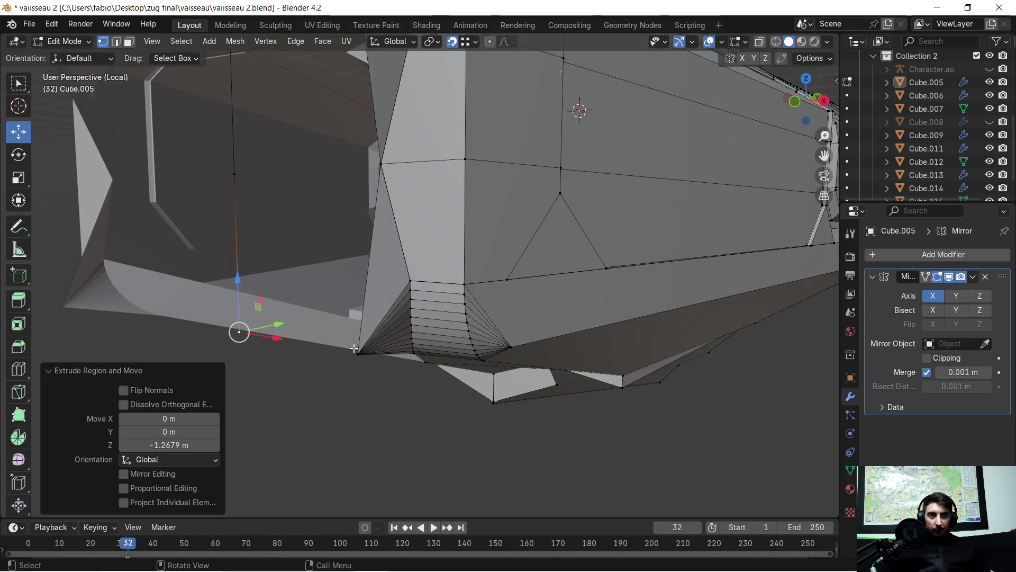
pyautogui.keyDown('shift'); pyautogui.click(356, 352); pyautogui.keyUp('shift')
# - Complete the four-vertex selection beside the new edge and fill it with a face
pyautogui.keyDown('shift'); pyautogui.click(383, 169); pyautogui.keyUp('shift')
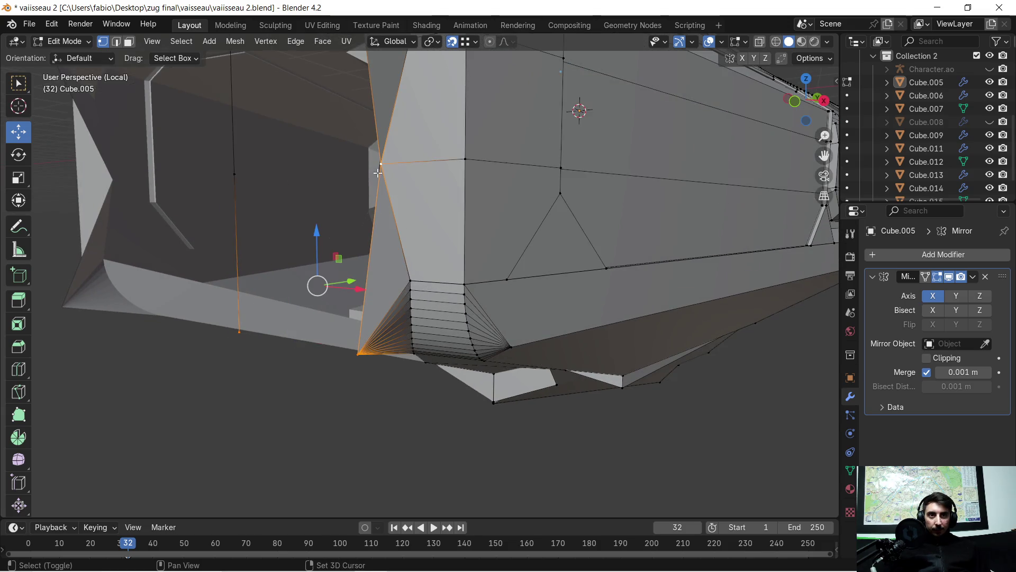
pyautogui.press('f')
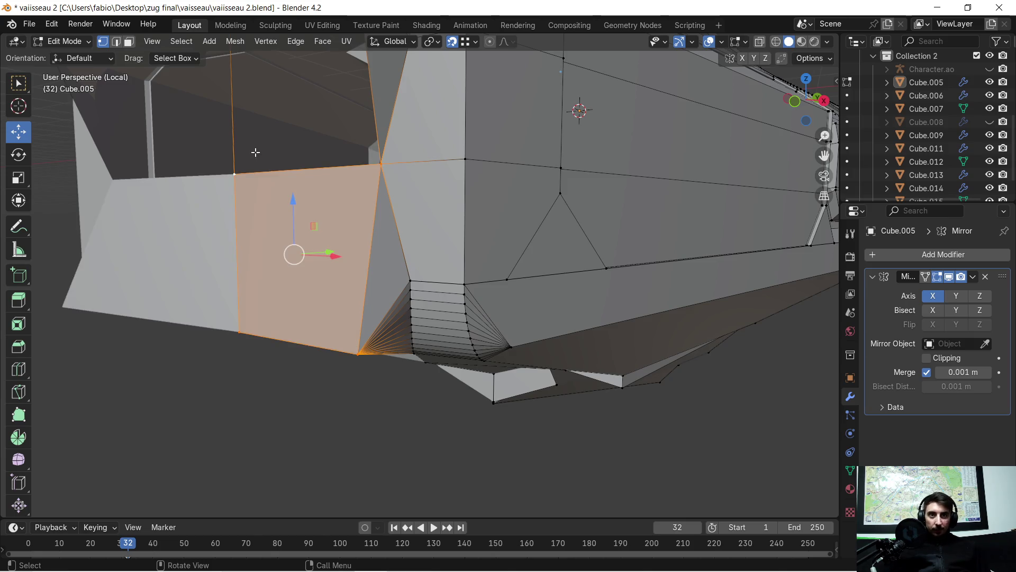
pyautogui.moveTo(258, 189); pyautogui.dragTo(330, 222, button='middle')
# - Select the four vertices around the next nose hole and fill it with a new face
pyautogui.click(321, 247)
pyautogui.keyDown('shift'); pyautogui.click(543, 263); pyautogui.keyUp('shift')
pyautogui.moveTo(445, 262); pyautogui.dragTo(298, 143, button='middle')
pyautogui.keyDown('shift'); pyautogui.click(383, 213); pyautogui.keyUp('shift')
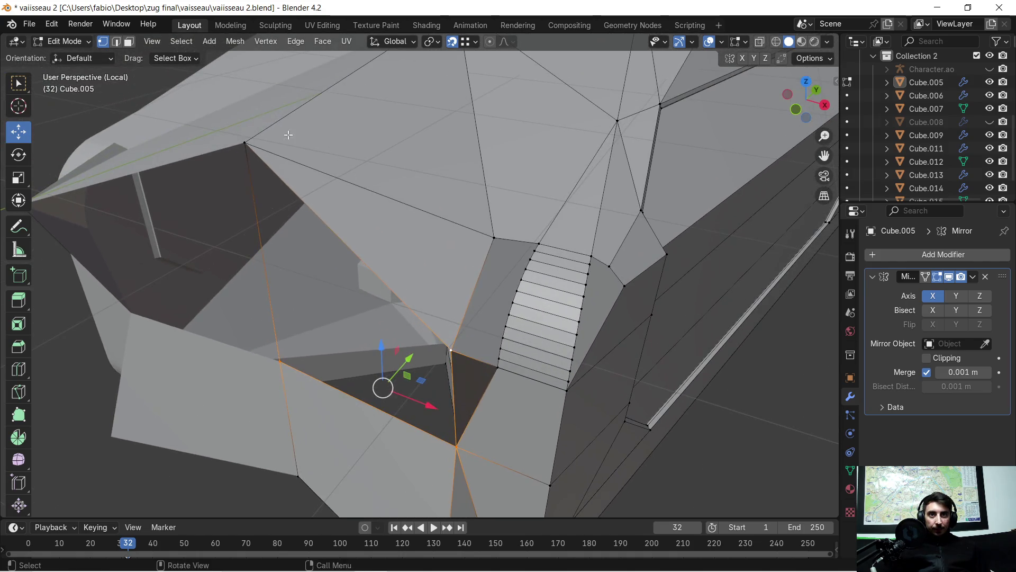
pyautogui.keyDown('shift'); pyautogui.click(244, 141); pyautogui.keyUp('shift')
pyautogui.moveTo(293, 229)
pyautogui.mouseDown(button='middle')
pyautogui.moveTo(291, 213)
pyautogui.moveTo(302, 237)
pyautogui.moveTo(287, 229)
pyautogui.moveTo(312, 252)
pyautogui.moveTo(302, 239)
pyautogui.mouseUp(button='middle')
pyautogui.press('f')
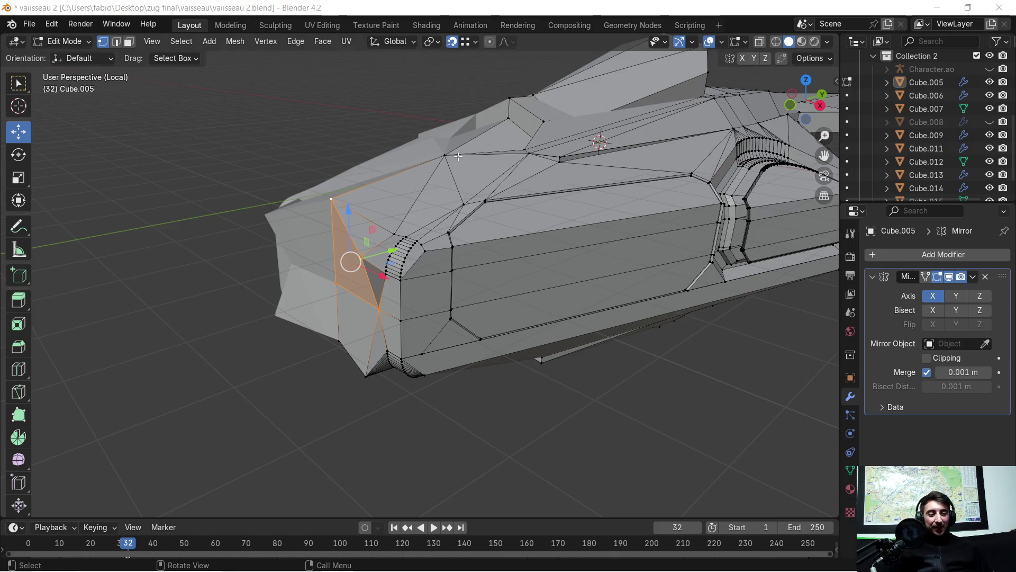
pyautogui.scroll(4, 240, 281)
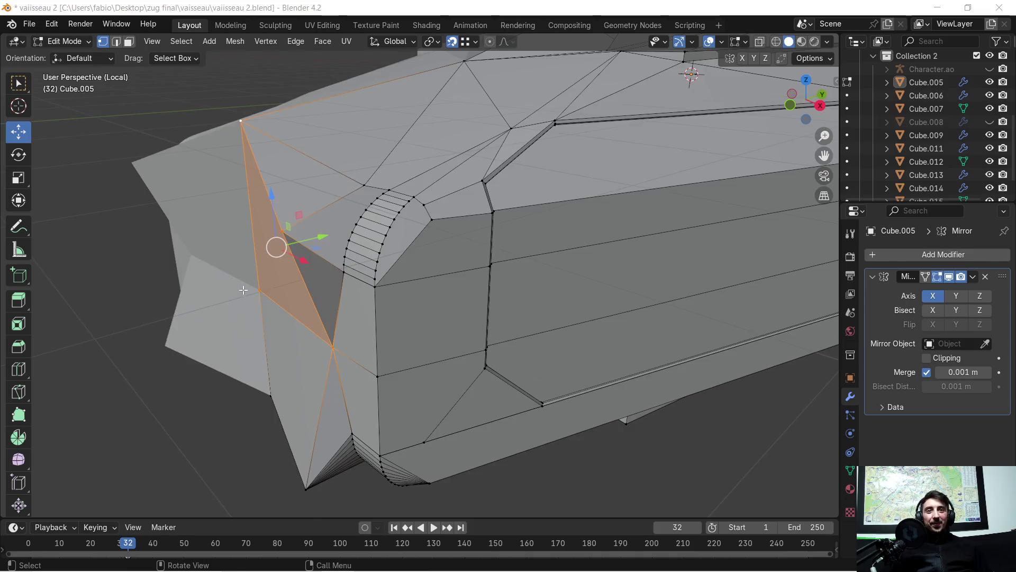
pyautogui.scroll(2, 227, 300)
pyautogui.moveTo(227, 301)
pyautogui.mouseDown(button='middle')
pyautogui.moveTo(446, 294)
pyautogui.moveTo(564, 277)
pyautogui.moveTo(532, 291)
pyautogui.mouseUp(button='middle')
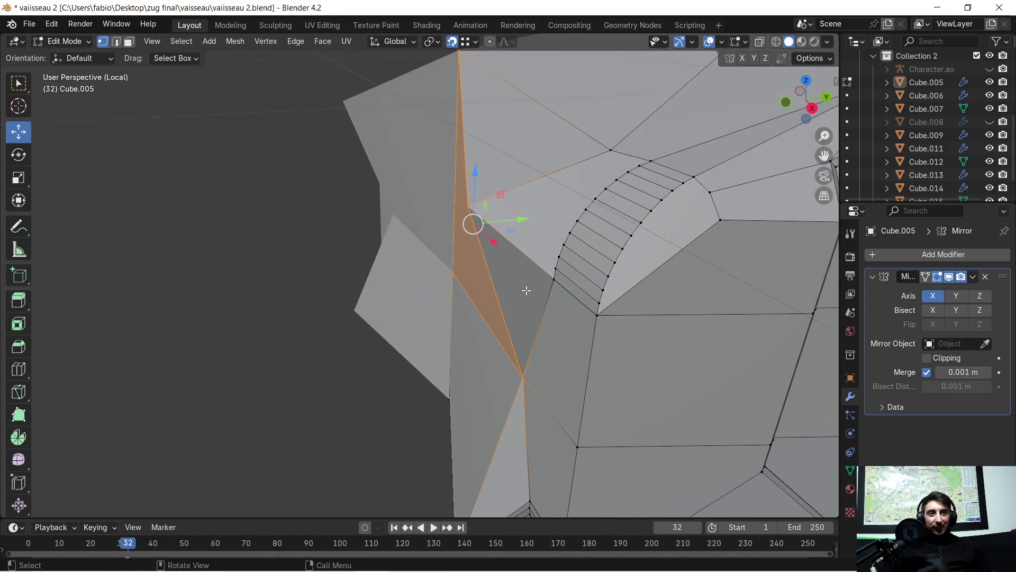
pyautogui.click(456, 276)
pyautogui.scroll(3, 457, 275)
pyautogui.moveTo(456, 275)
pyautogui.mouseDown(button='middle')
pyautogui.moveTo(501, 280)
pyautogui.moveTo(486, 265)
pyautogui.mouseUp(button='middle')
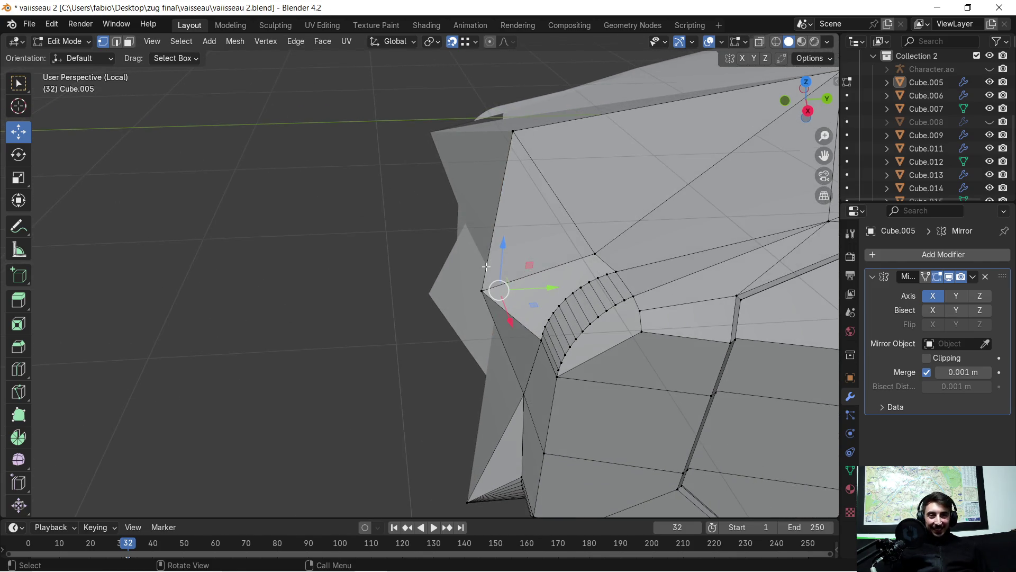
pyautogui.press('g')
pyautogui.press('y')
pyautogui.click(453, 294)
pyautogui.moveTo(454, 295); pyautogui.dragTo(508, 255, button='middle')
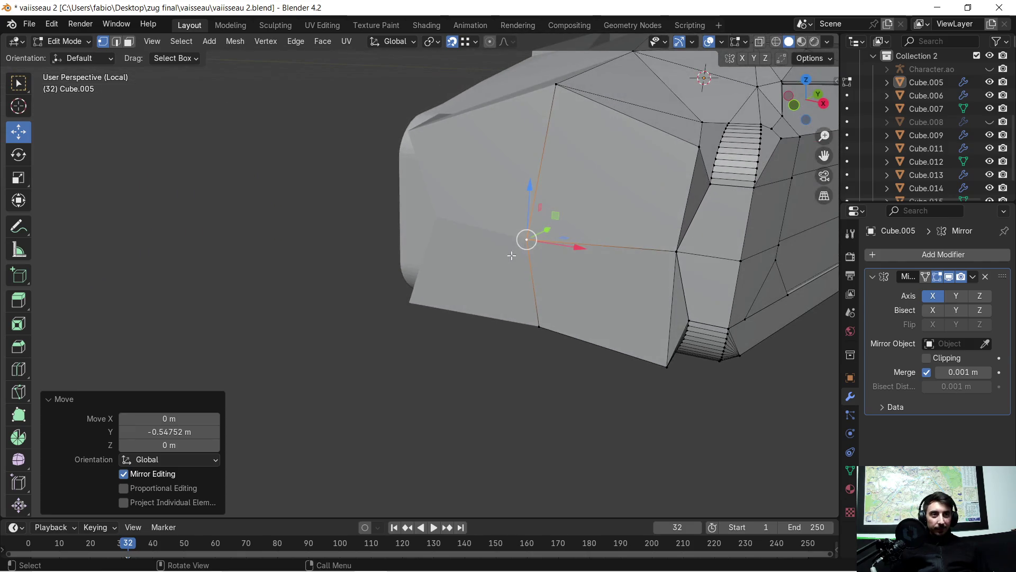
pyautogui.scroll(3, 508, 255)
pyautogui.moveTo(508, 254)
pyautogui.mouseDown(button='middle')
pyautogui.moveTo(443, 263)
pyautogui.moveTo(394, 252)
pyautogui.moveTo(462, 250)
pyautogui.mouseUp(button='middle')
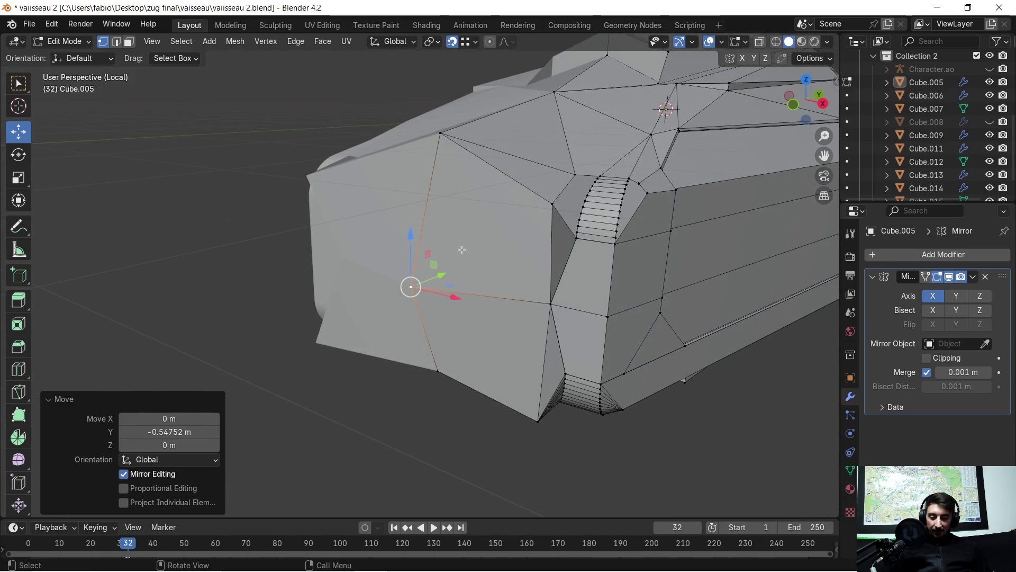
pyautogui.click(435, 276)
pyautogui.moveTo(445, 274); pyautogui.dragTo(505, 267, button='middle')
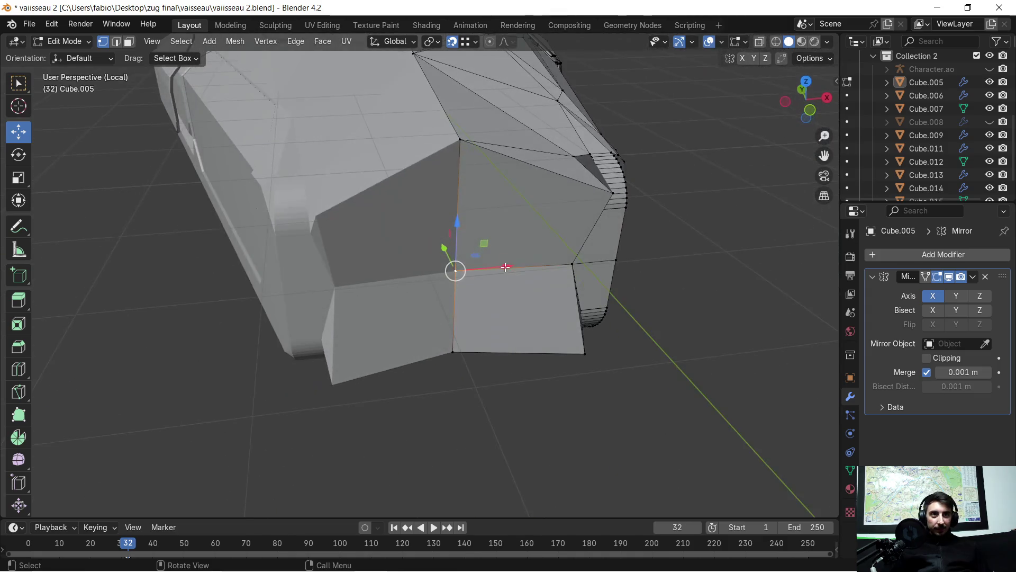
# - Select the upper and lower front faces at the tip of the nose and orbit to a side view
pyautogui.click(500, 200)
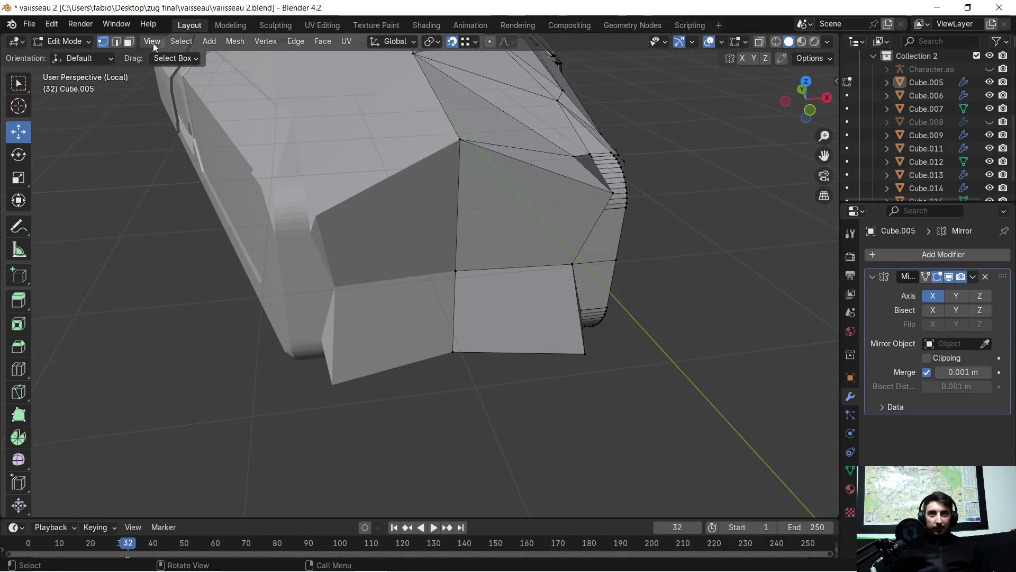
pyautogui.click(480, 243)
pyautogui.keyDown('shift'); pyautogui.click(489, 301); pyautogui.keyUp('shift')
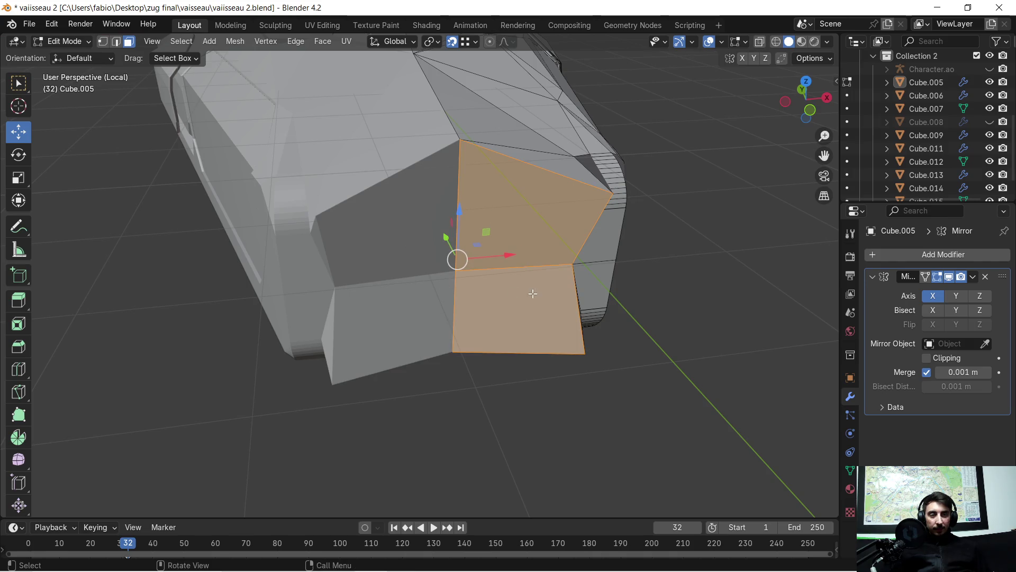
pyautogui.moveTo(532, 295); pyautogui.dragTo(456, 309, button='middle')
# - Reselect the two front nose faces and start pulling them forward along Y
pyautogui.click(460, 285)
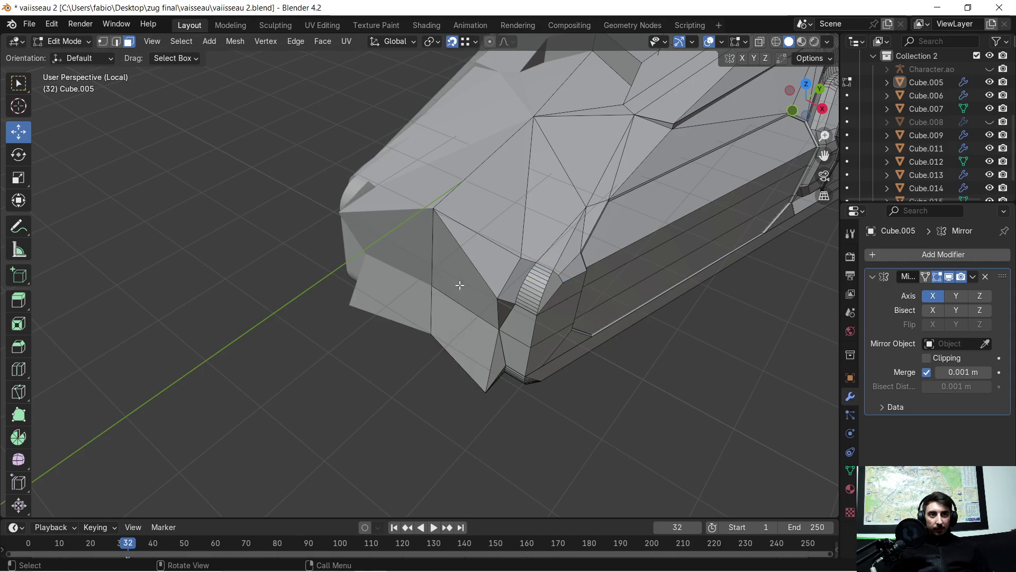
pyautogui.keyDown('shift'); pyautogui.click(469, 341); pyautogui.keyUp('shift')
pyautogui.moveTo(476, 318)
pyautogui.mouseDown(button='middle')
pyautogui.moveTo(372, 295)
pyautogui.moveTo(434, 298)
pyautogui.mouseUp(button='middle')
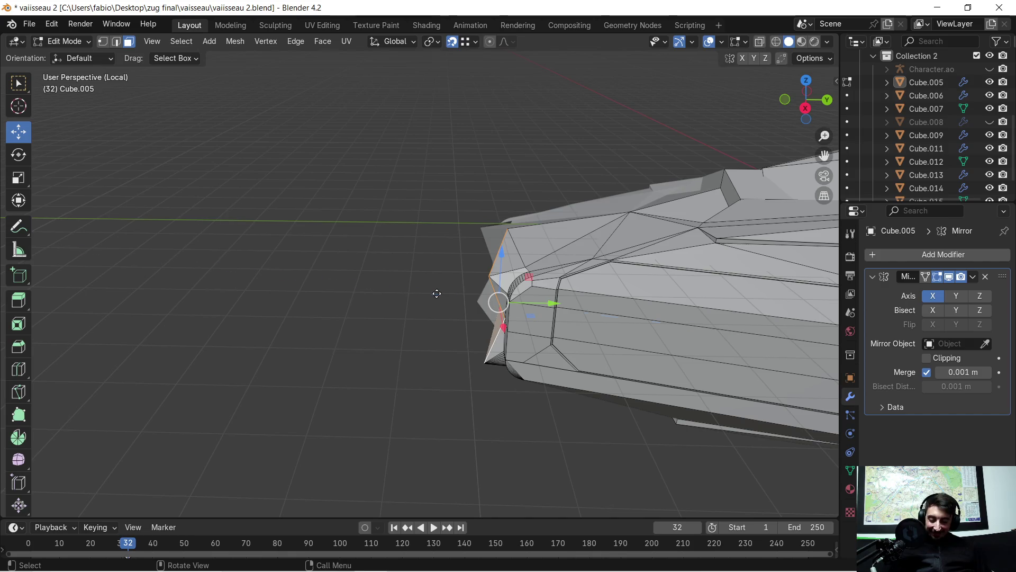
pyautogui.press('g')
pyautogui.press('y')
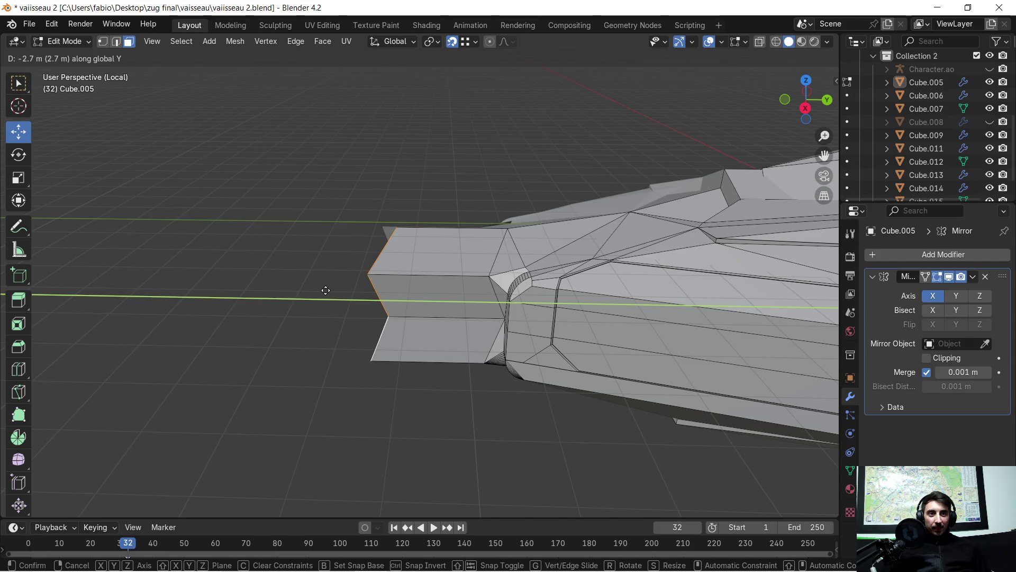
# - Confirm the forward extension of the two nose faces and orbit to a side view
pyautogui.click(381, 292)
pyautogui.moveTo(379, 293)
pyautogui.mouseDown(button='middle')
pyautogui.moveTo(380, 315)
pyautogui.moveTo(525, 260)
pyautogui.moveTo(405, 277)
pyautogui.moveTo(374, 246)
pyautogui.mouseUp(button='middle')
pyautogui.scroll(3, 524, 259)
pyautogui.moveTo(373, 193)
pyautogui.mouseDown(button='middle')
pyautogui.moveTo(402, 189)
pyautogui.moveTo(419, 245)
pyautogui.moveTo(413, 262)
pyautogui.mouseUp(button='middle')
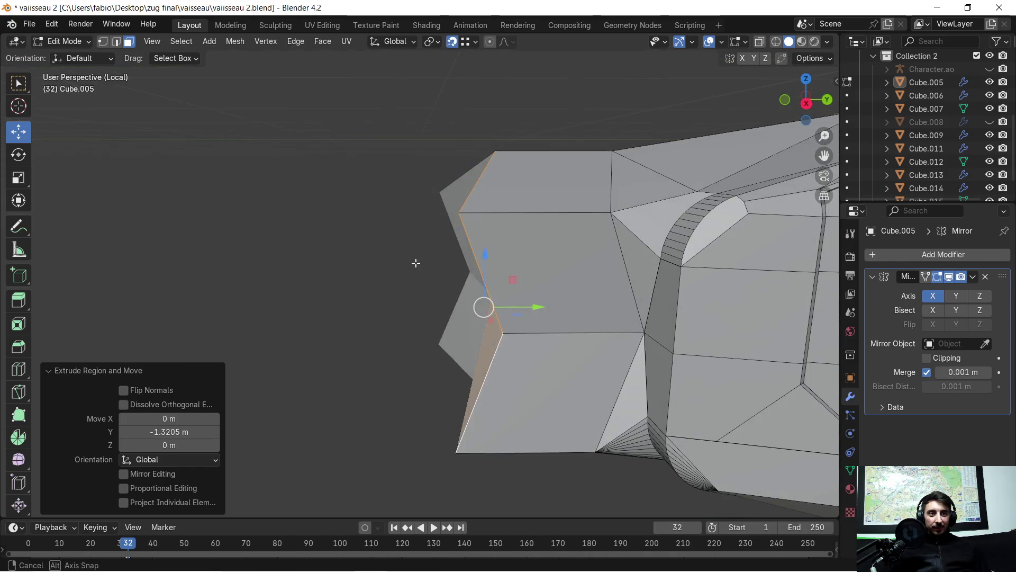
# - In vertex mode, move the first two notch vertices forward along Y toward the nose front
pyautogui.click(102, 42)
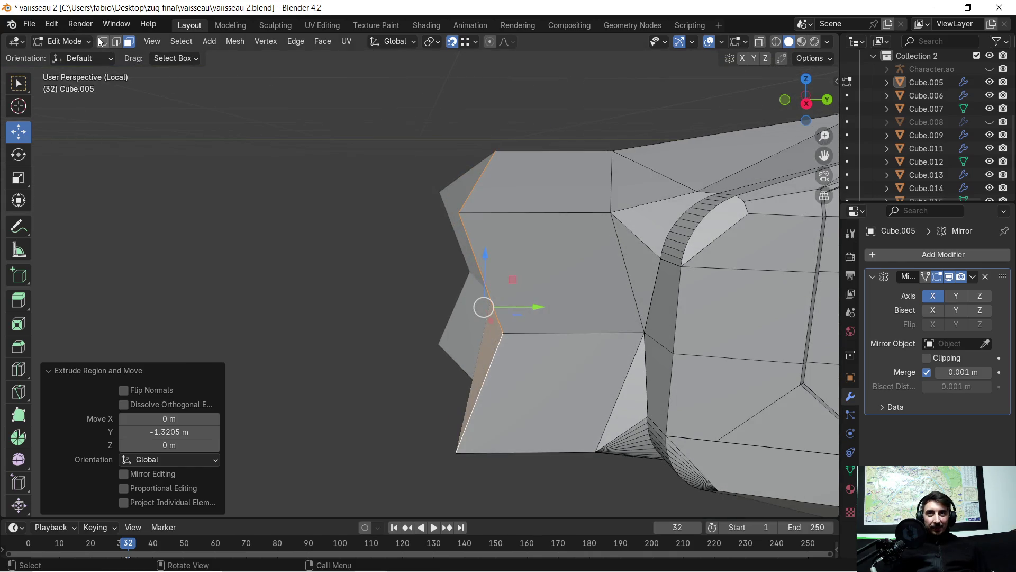
pyautogui.click(511, 337)
pyautogui.press('g')
pyautogui.press('y')
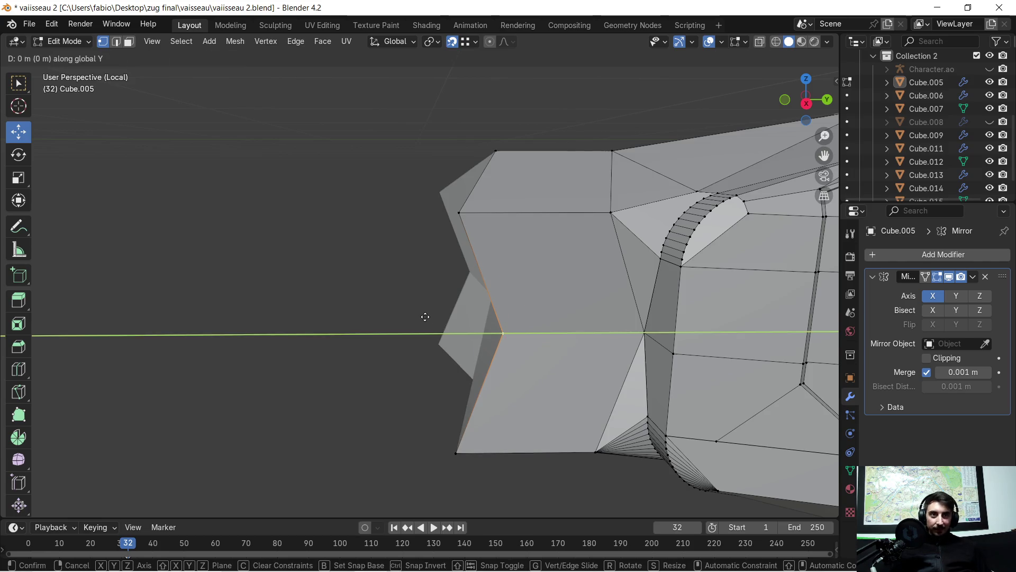
pyautogui.click(427, 314)
pyautogui.moveTo(427, 313)
pyautogui.mouseDown(button='middle')
pyautogui.moveTo(502, 308)
pyautogui.moveTo(431, 323)
pyautogui.mouseUp(button='middle')
pyautogui.click(508, 284)
pyautogui.click(433, 329)
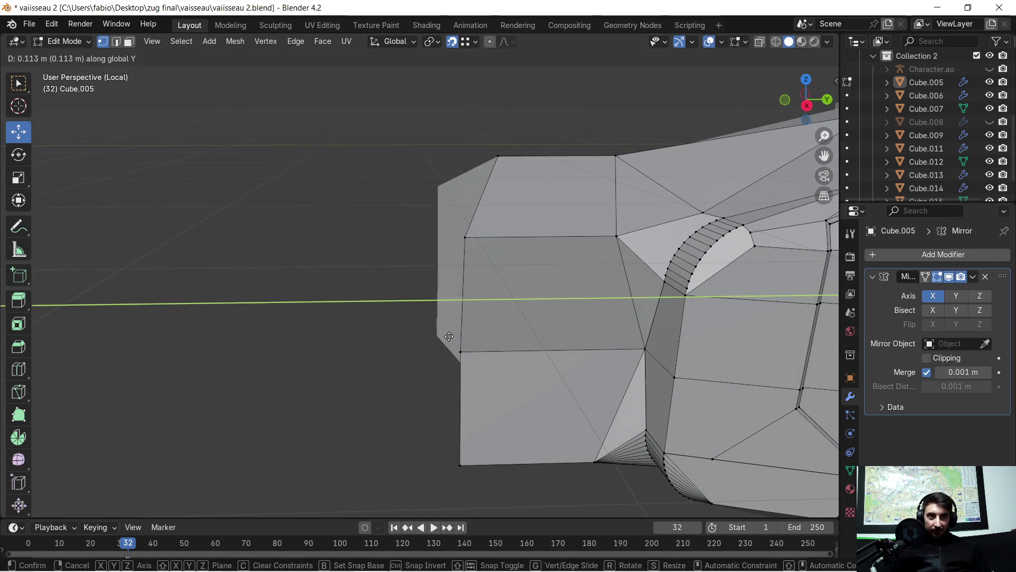
pyautogui.press('g')
pyautogui.press('y')
pyautogui.click(448, 302)
# - Move the top and bottom notch vertices along Y flush with the nose front, flattening it
pyautogui.moveTo(449, 238)
pyautogui.mouseDown(button='middle')
pyautogui.moveTo(453, 249)
pyautogui.moveTo(521, 182)
pyautogui.moveTo(415, 283)
pyautogui.mouseUp(button='middle')
pyautogui.click(509, 179)
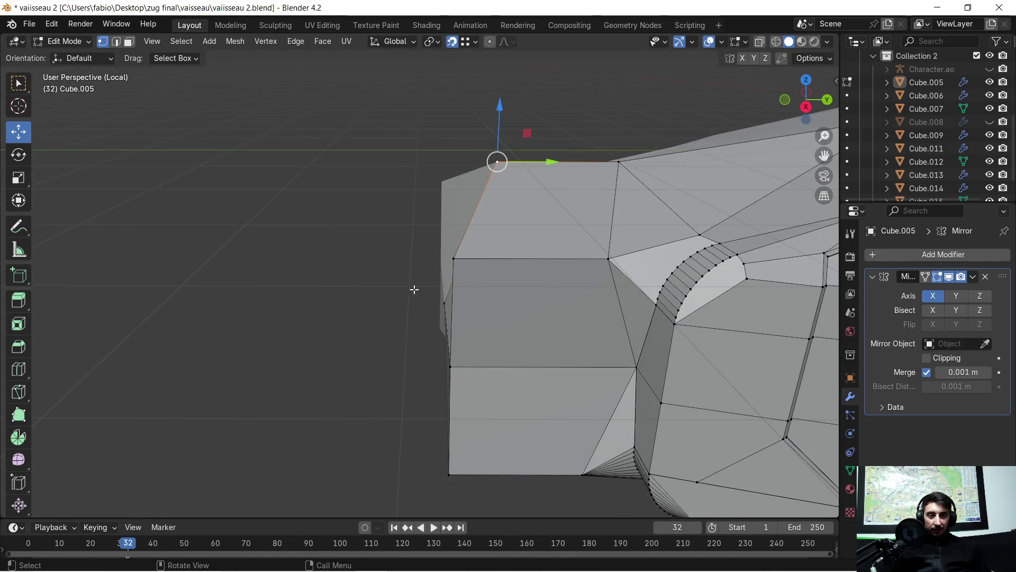
pyautogui.press('g')
pyautogui.press('y')
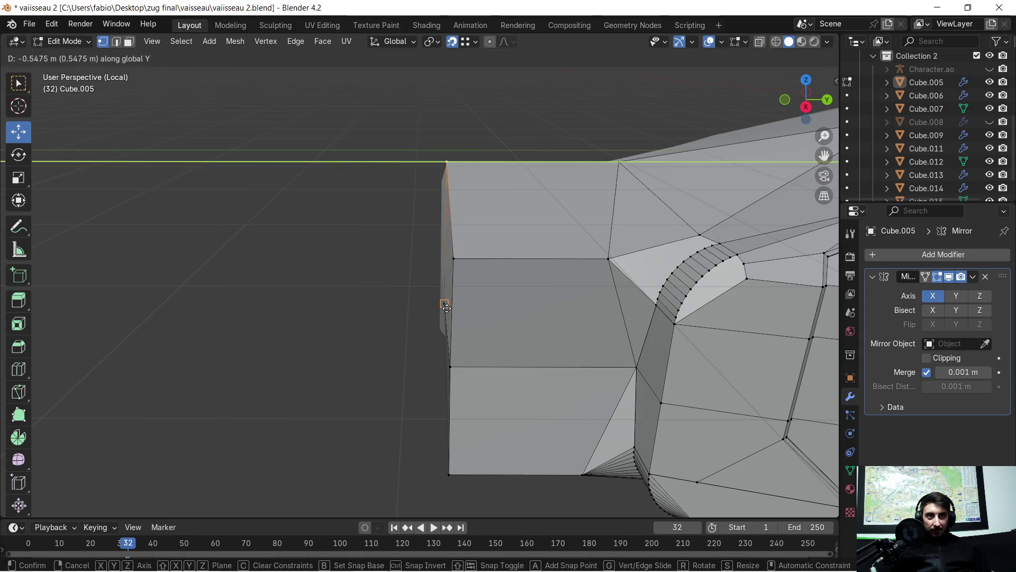
pyautogui.click(446, 310)
pyautogui.moveTo(450, 364)
pyautogui.mouseDown(button='middle')
pyautogui.moveTo(517, 333)
pyautogui.moveTo(459, 324)
pyautogui.mouseUp(button='middle')
pyautogui.click(508, 343)
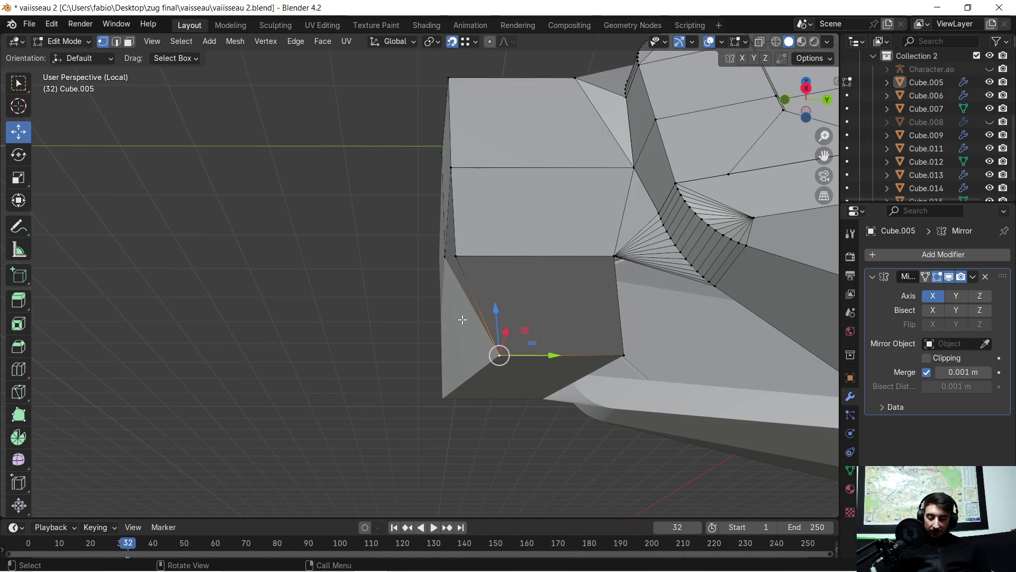
pyautogui.press('g')
pyautogui.press('y')
pyautogui.click(453, 275)
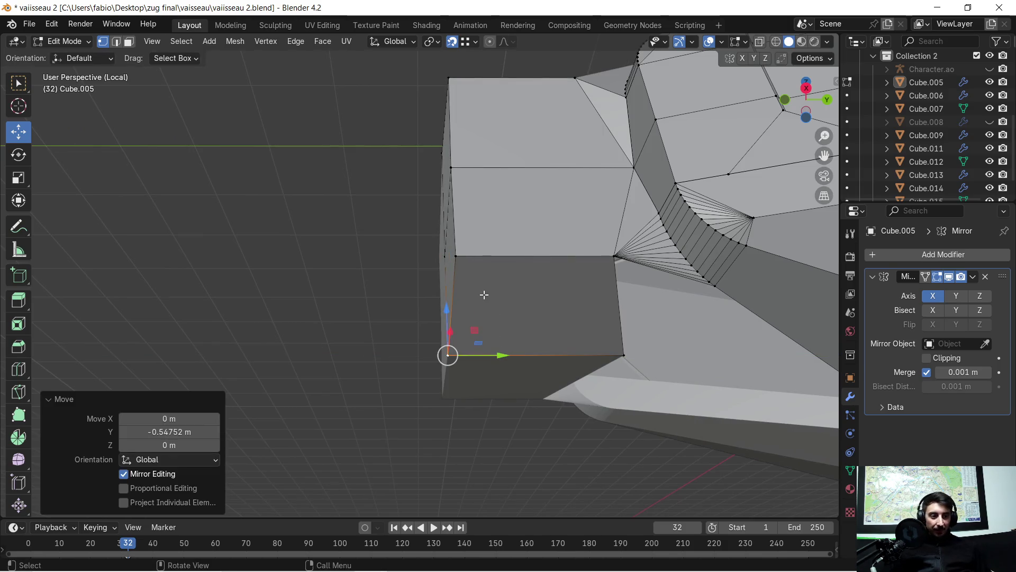
pyautogui.moveTo(478, 262); pyautogui.dragTo(560, 315, button='middle')
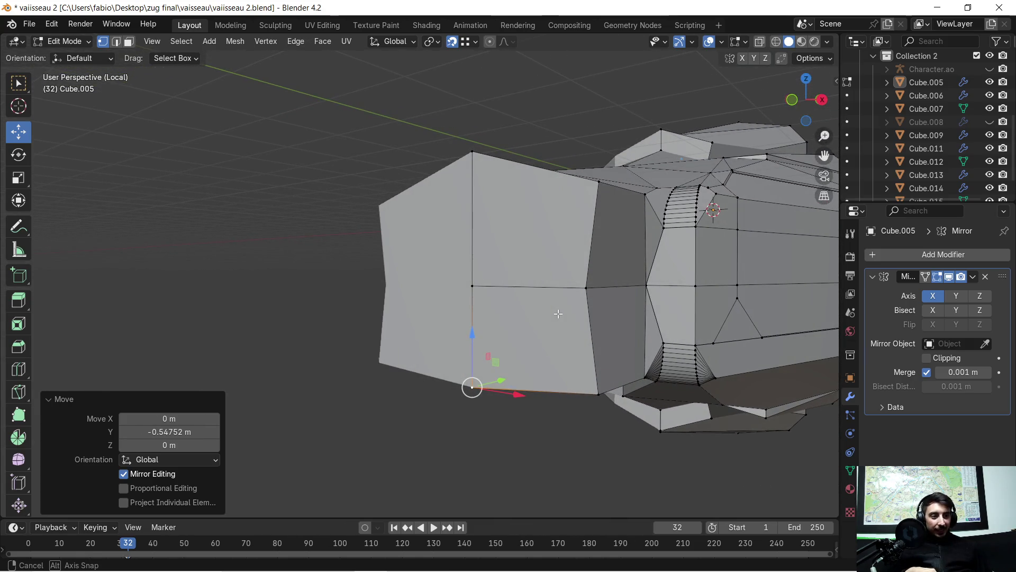
pyautogui.moveTo(560, 314)
pyautogui.mouseDown(button='middle')
pyautogui.moveTo(566, 333)
pyautogui.moveTo(588, 328)
pyautogui.mouseUp(button='middle')
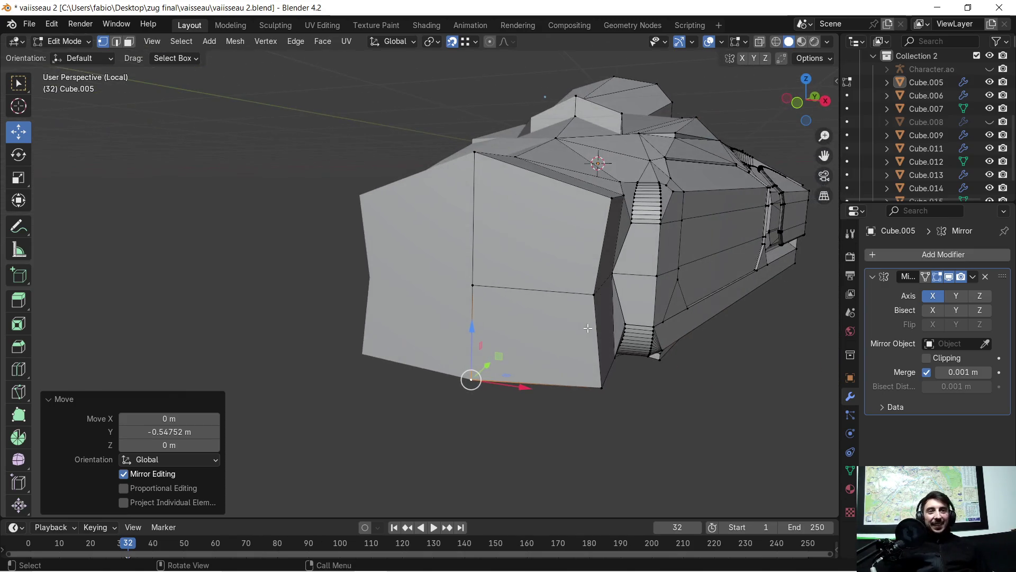
pyautogui.scroll(3, 607, 263)
pyautogui.moveTo(607, 264)
pyautogui.mouseDown(button='middle')
pyautogui.moveTo(546, 311)
pyautogui.moveTo(555, 302)
pyautogui.moveTo(493, 293)
pyautogui.mouseUp(button='middle')
pyautogui.scroll(-3, 556, 302)
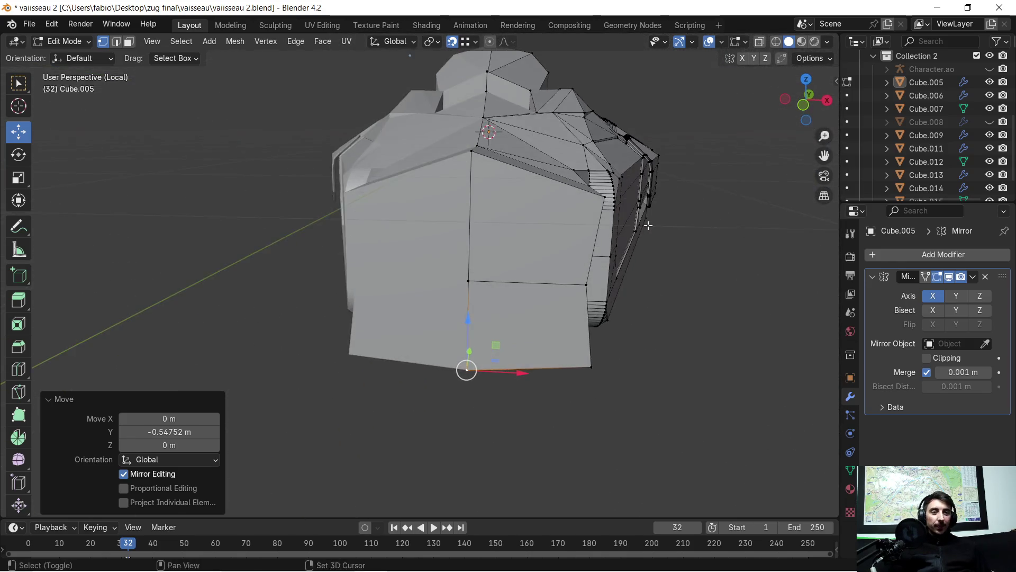
pyautogui.scroll(2, 493, 293)
pyautogui.click(458, 262)
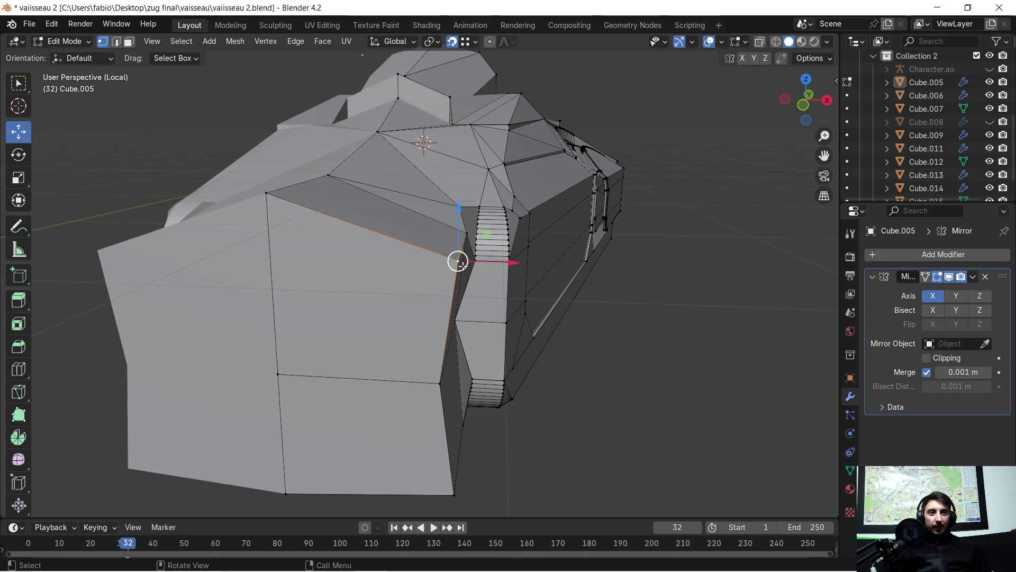
# - Move the chosen nose corner vertex about -0.14 m along X
pyautogui.moveTo(406, 261); pyautogui.dragTo(434, 351, button='middle')
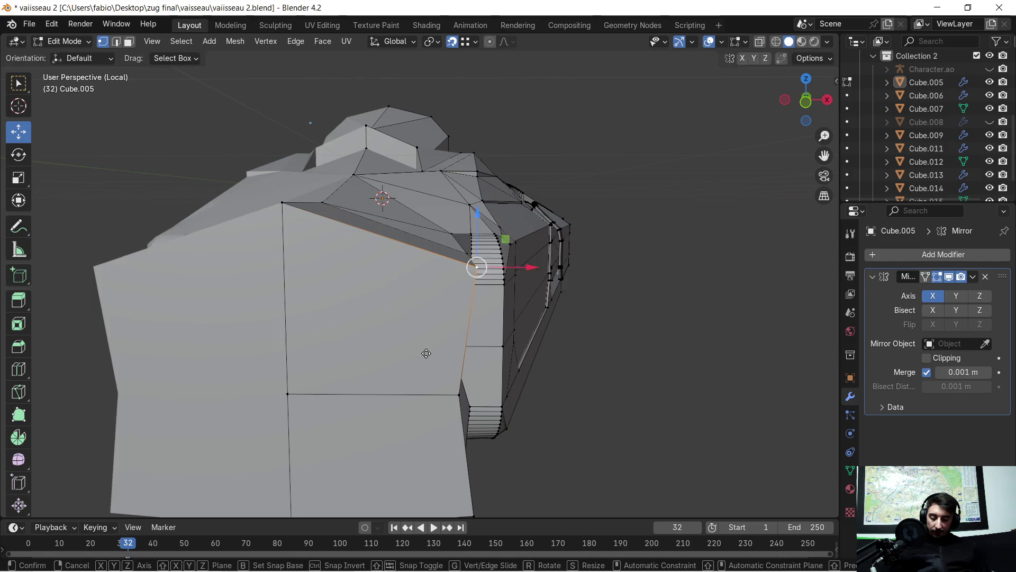
pyautogui.press('g')
pyautogui.press('x')
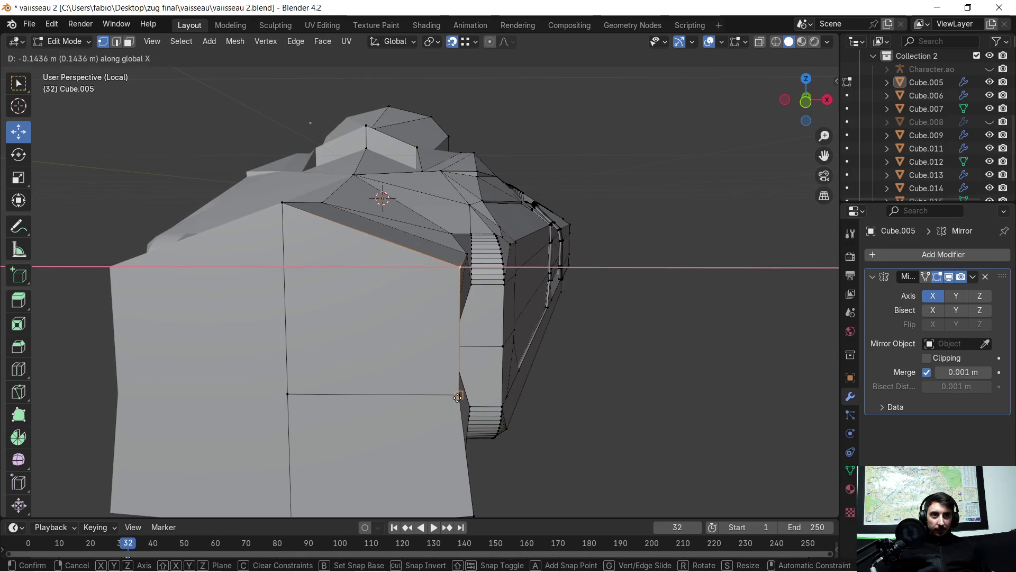
pyautogui.click(458, 396)
pyautogui.moveTo(458, 396)
pyautogui.mouseDown(button='middle')
pyautogui.moveTo(445, 302)
pyautogui.moveTo(438, 347)
pyautogui.moveTo(381, 343)
pyautogui.moveTo(419, 350)
pyautogui.moveTo(409, 325)
pyautogui.mouseUp(button='middle')
# - Move the bottom corner vertex inward along X too, then pick the upper front nose face in face mode
pyautogui.click(424, 365)
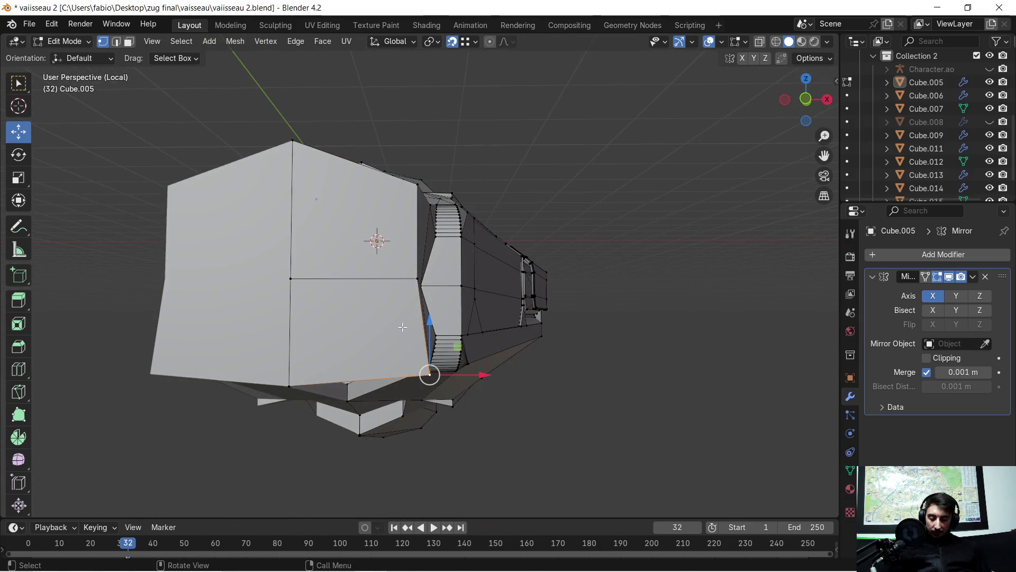
pyautogui.press('g')
pyautogui.press('x')
pyautogui.click(418, 280)
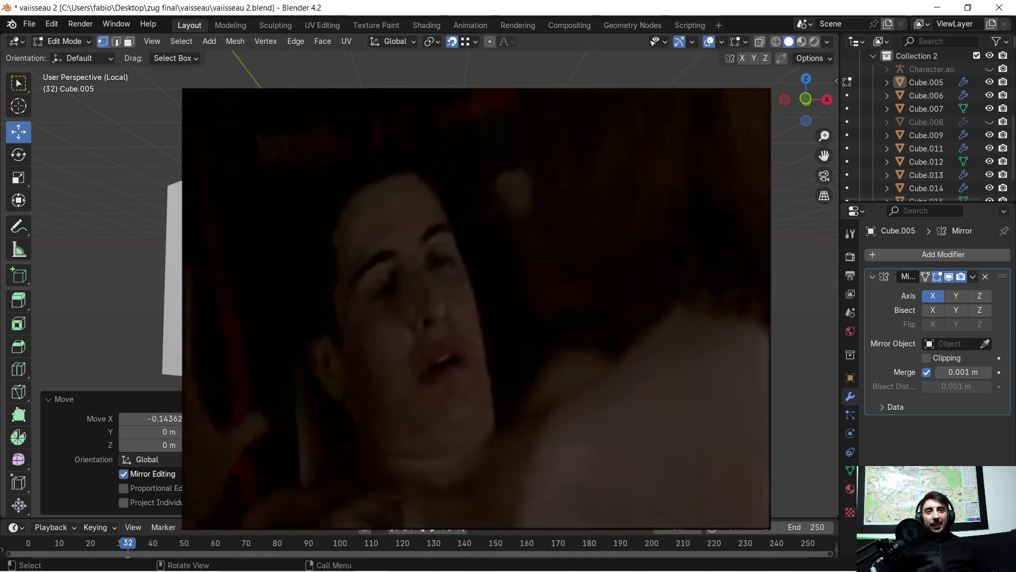
pyautogui.moveTo(476, 278)
pyautogui.mouseDown(button='middle')
pyautogui.moveTo(397, 239)
pyautogui.moveTo(238, 120)
pyautogui.mouseUp(button='middle')
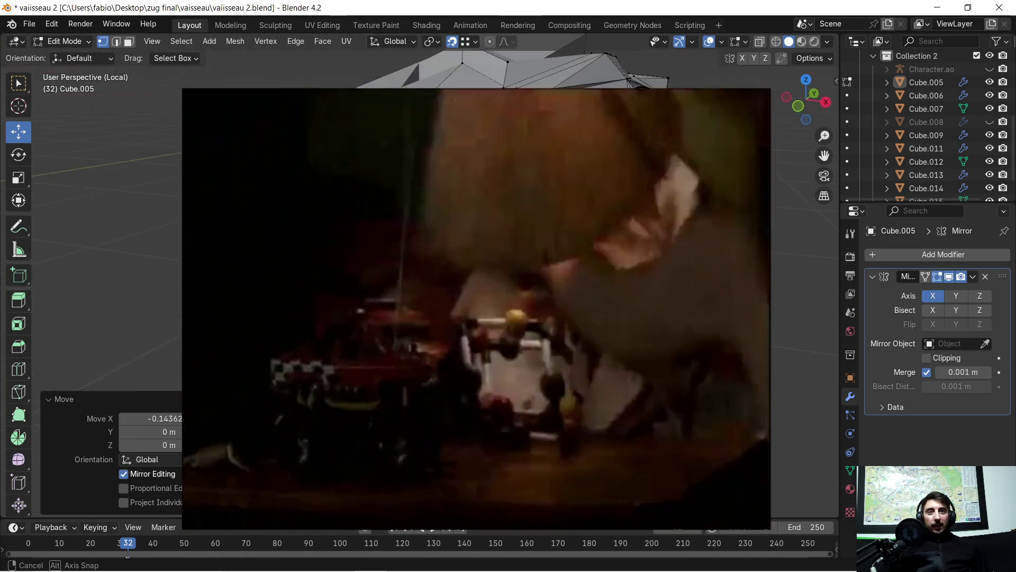
pyautogui.click(127, 42)
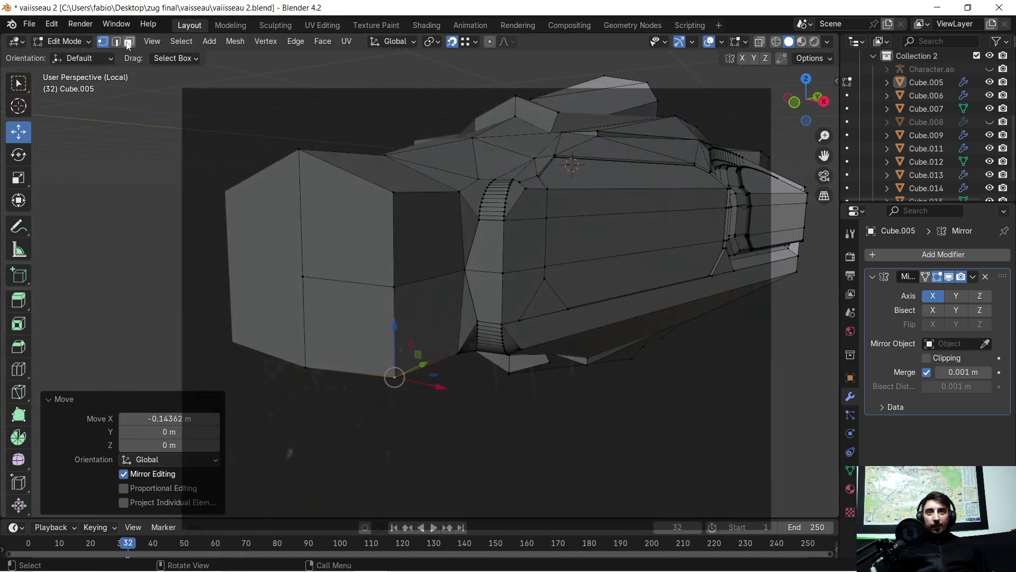
pyautogui.click(345, 230)
# - Add the lower front nose face to the selection and scale both faces to about 0.641
pyautogui.keyDown('shift'); pyautogui.click(347, 310); pyautogui.keyUp('shift')
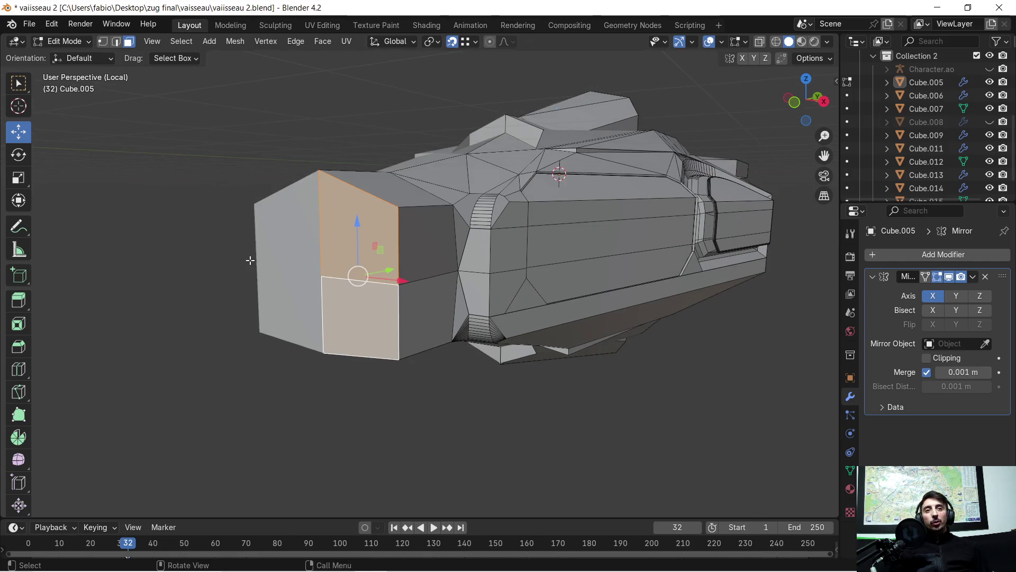
pyautogui.moveTo(476, 278); pyautogui.dragTo(357, 263, button='middle')
pyautogui.press('s')
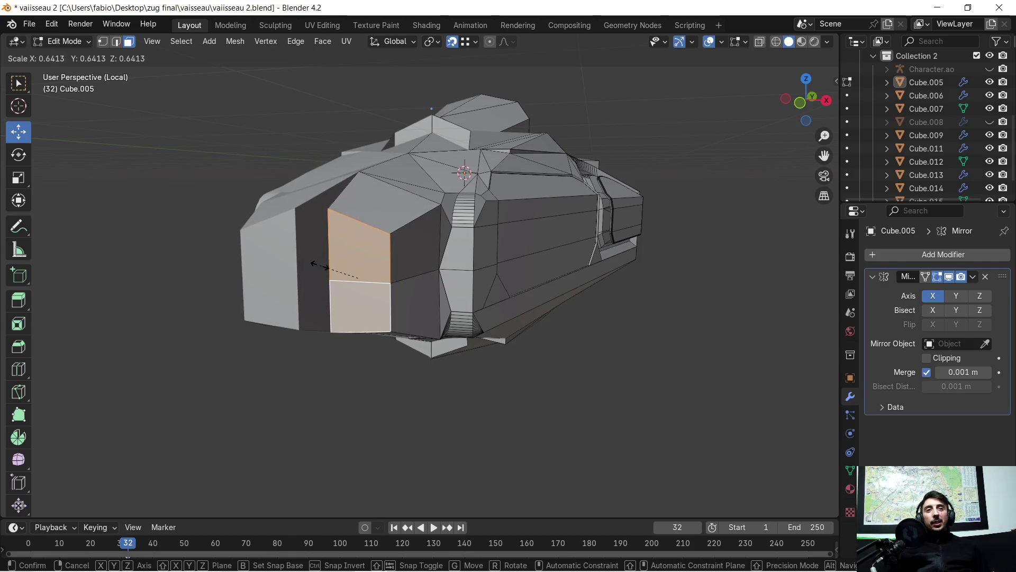
pyautogui.click(319, 265)
# - Orbit around the ship to inspect the shrunken nose, ending head-on to it
pyautogui.moveTo(445, 242)
pyautogui.mouseDown(button='middle')
pyautogui.moveTo(396, 254)
pyautogui.moveTo(455, 288)
pyautogui.mouseUp(button='middle')
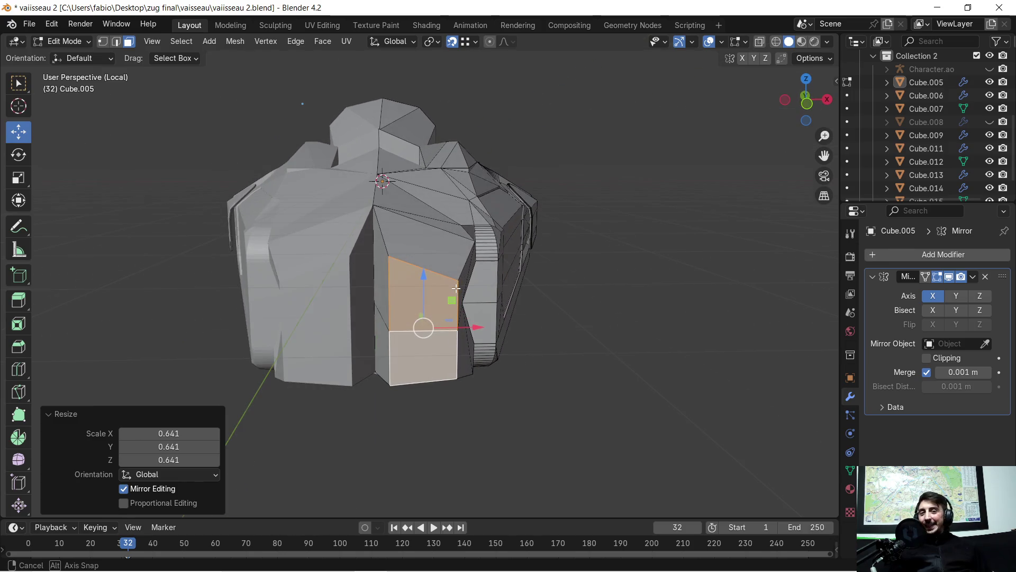
pyautogui.moveTo(455, 288)
pyautogui.mouseDown(button='middle')
pyautogui.moveTo(529, 280)
pyautogui.moveTo(560, 256)
pyautogui.mouseUp(button='middle')
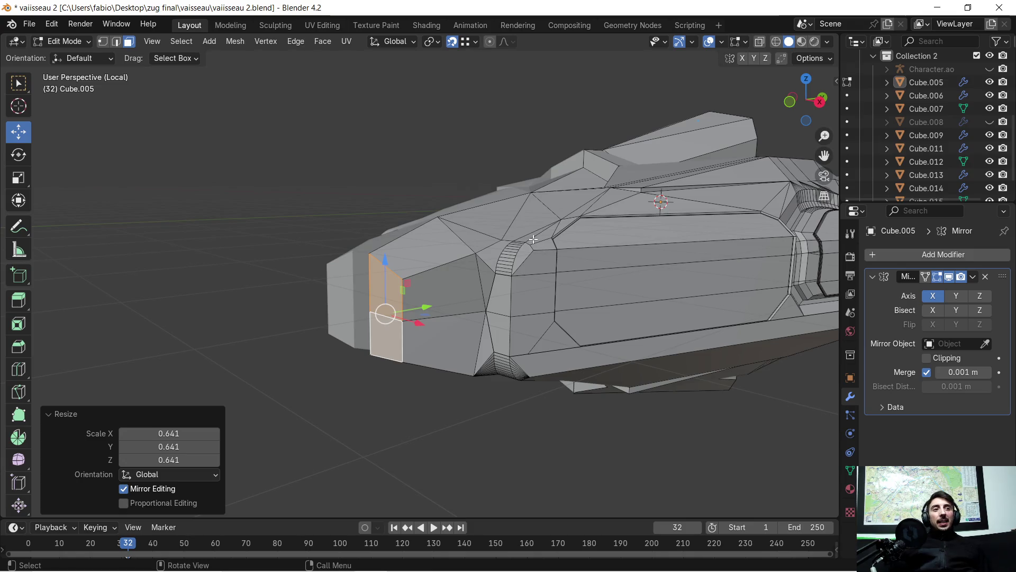
pyautogui.moveTo(533, 239)
pyautogui.mouseDown(button='middle')
pyautogui.moveTo(452, 216)
pyautogui.moveTo(519, 206)
pyautogui.mouseUp(button='middle')
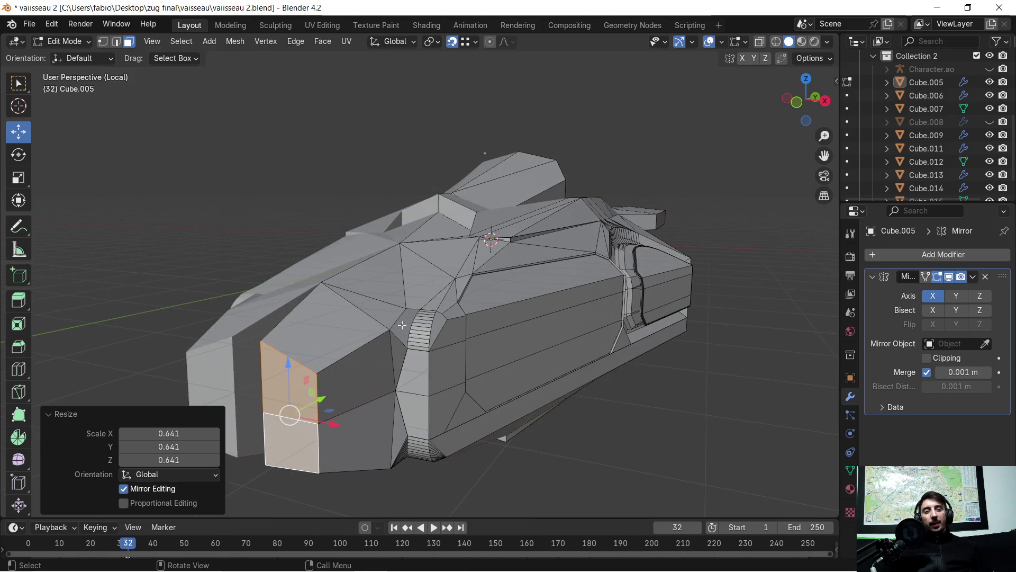
pyautogui.scroll(2, 450, 262)
pyautogui.moveTo(449, 263)
pyautogui.mouseDown(button='middle')
pyautogui.moveTo(415, 330)
pyautogui.moveTo(514, 319)
pyautogui.moveTo(442, 334)
pyautogui.mouseUp(button='middle')
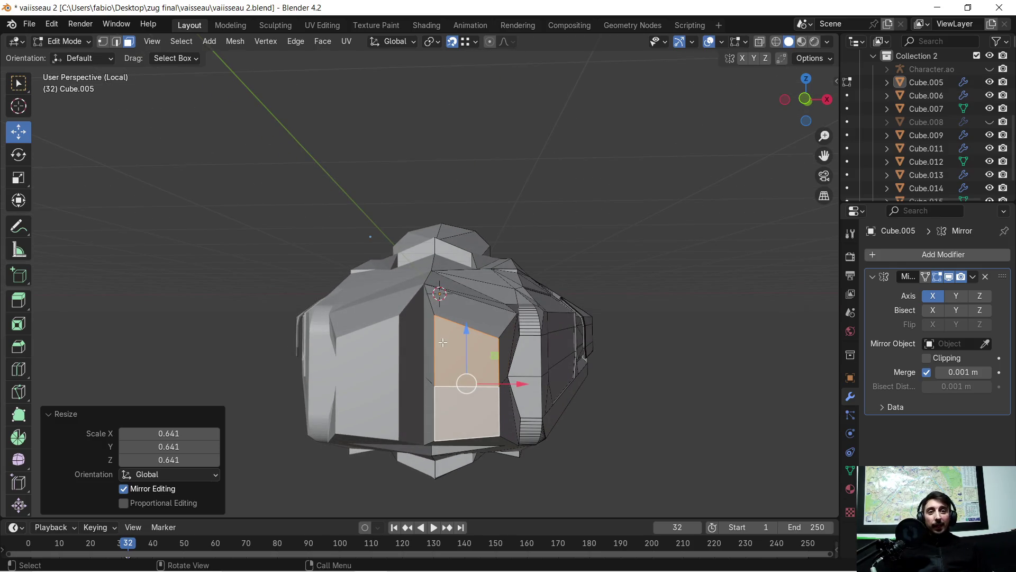
pyautogui.scroll(2, 442, 341)
pyautogui.moveTo(436, 384); pyautogui.dragTo(423, 321, button='middle')
# - Move the two front nose faces about -0.271 m along X and check the nose from the front
pyautogui.press('g')
pyautogui.press('x')
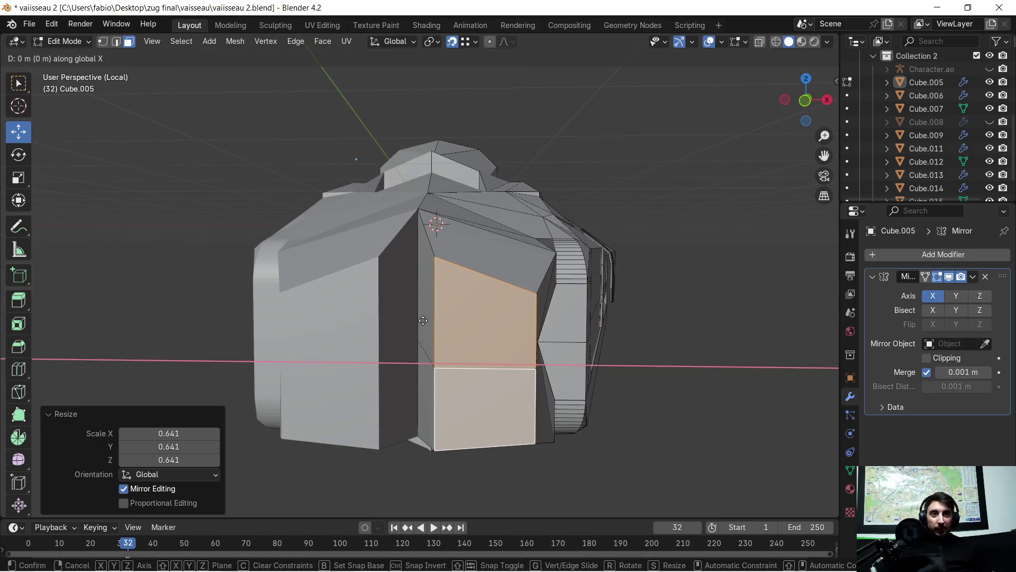
pyautogui.click(423, 321)
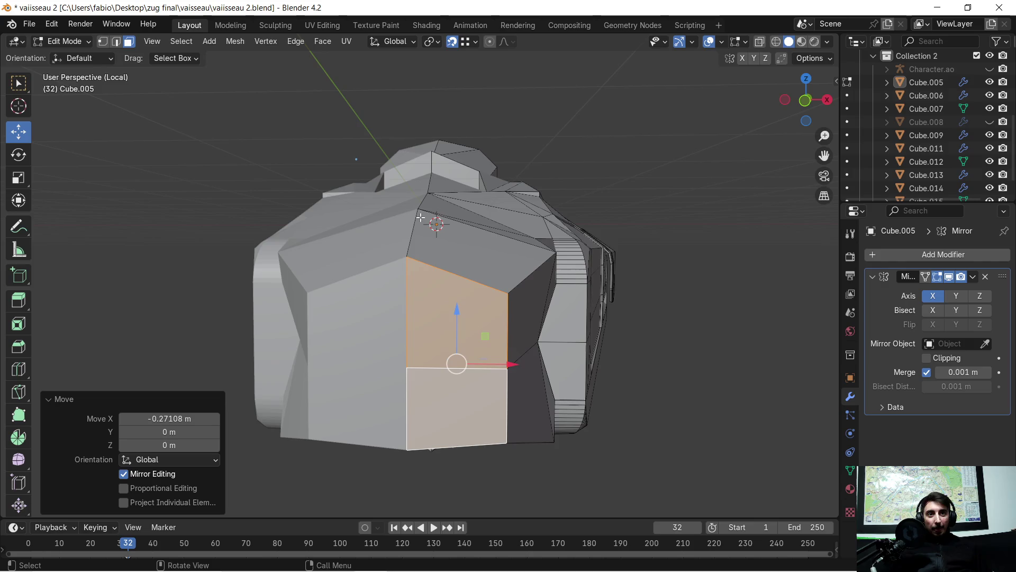
pyautogui.scroll(-3, 429, 262)
pyautogui.moveTo(429, 263)
pyautogui.mouseDown(button='middle')
pyautogui.moveTo(397, 270)
pyautogui.moveTo(367, 301)
pyautogui.moveTo(310, 312)
pyautogui.mouseUp(button='middle')
pyautogui.scroll(4, 381, 270)
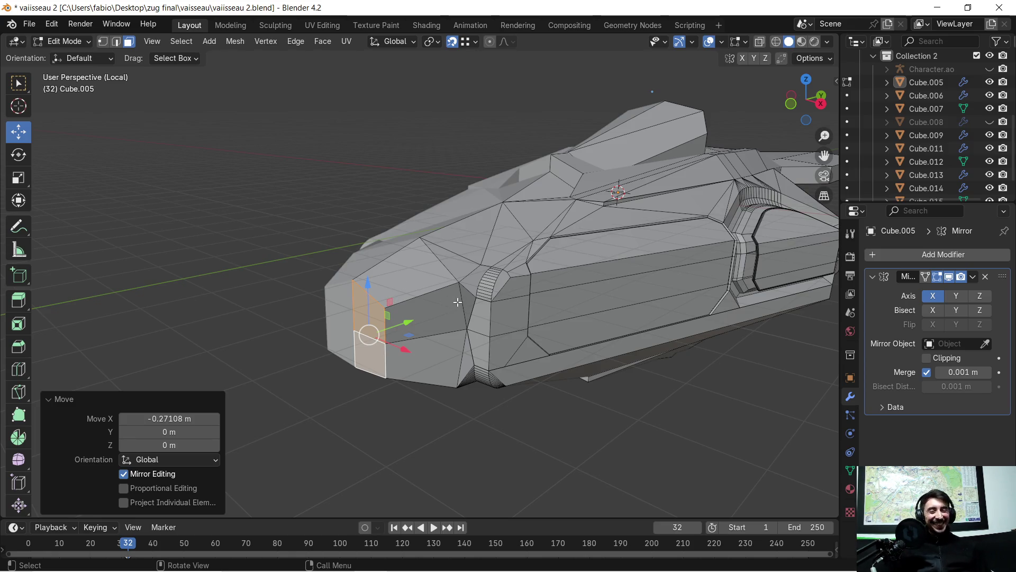
pyautogui.scroll(3, 461, 295)
pyautogui.moveTo(445, 317)
pyautogui.mouseDown(button='middle')
pyautogui.moveTo(498, 323)
pyautogui.moveTo(518, 306)
pyautogui.moveTo(479, 262)
pyautogui.moveTo(443, 270)
pyautogui.moveTo(538, 285)
pyautogui.moveTo(585, 273)
pyautogui.moveTo(570, 290)
pyautogui.moveTo(552, 282)
pyautogui.mouseUp(button='middle')
pyautogui.press('Tab')
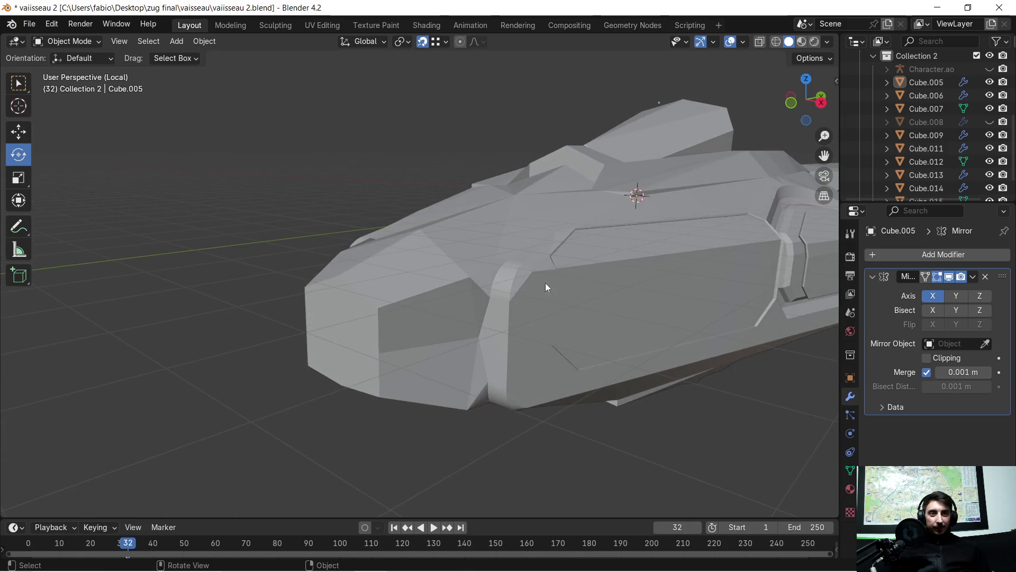
pyautogui.press('Tab')
pyautogui.scroll(2, 439, 293)
pyautogui.moveTo(422, 300)
pyautogui.mouseDown(button='middle')
pyautogui.moveTo(491, 282)
pyautogui.moveTo(475, 286)
pyautogui.moveTo(515, 231)
pyautogui.moveTo(524, 209)
pyautogui.moveTo(516, 202)
pyautogui.moveTo(552, 193)
pyautogui.moveTo(598, 224)
pyautogui.mouseUp(button='middle')
pyautogui.scroll(1, 496, 260)
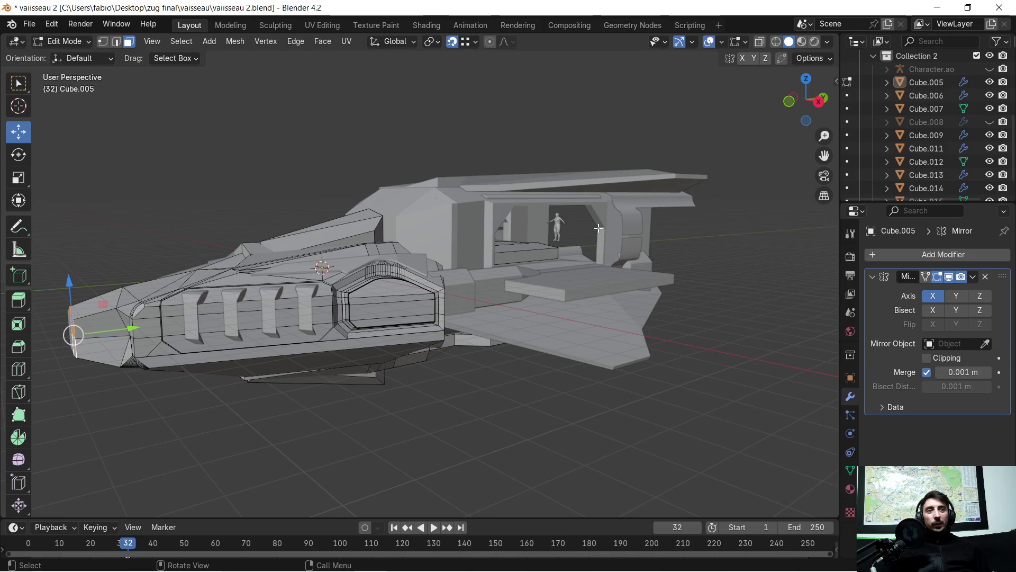
pyautogui.moveTo(504, 230); pyautogui.dragTo(499, 224, button='middle')
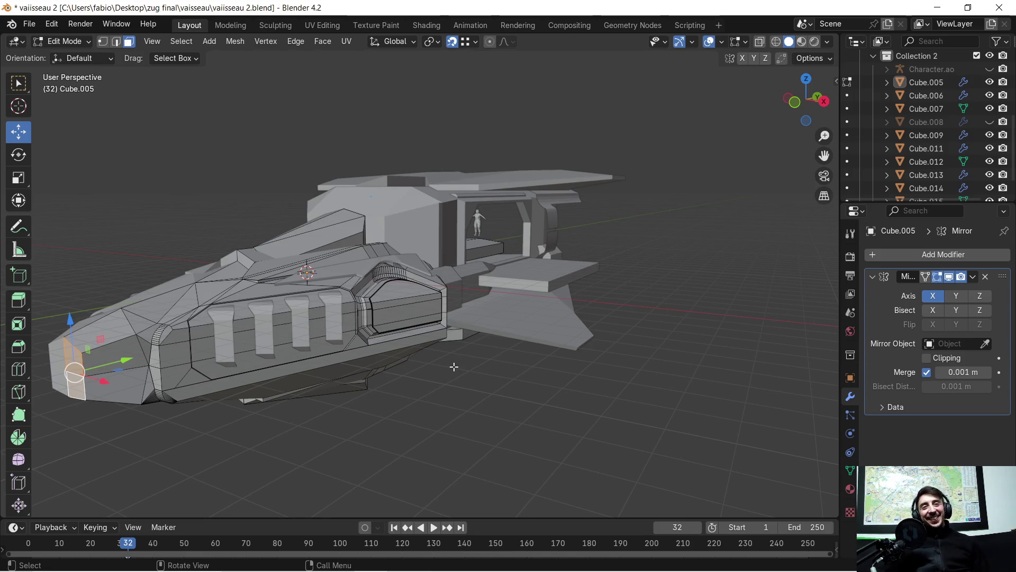
pyautogui.scroll(3, 333, 364)
pyautogui.moveTo(331, 363); pyautogui.dragTo(537, 276, button='middle')
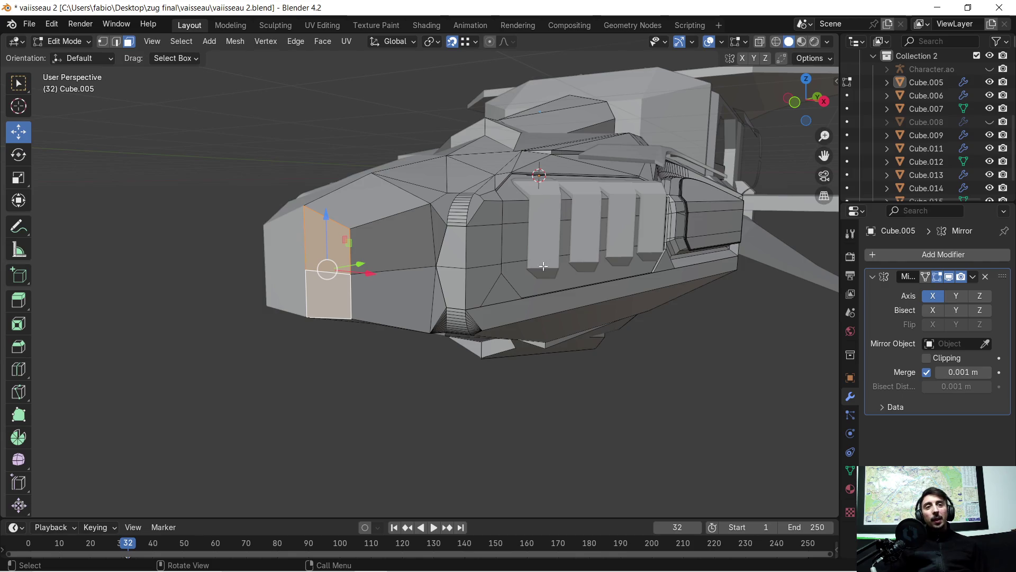
pyautogui.scroll(4, 392, 254)
pyautogui.moveTo(392, 254)
pyautogui.mouseDown(button='middle')
pyautogui.moveTo(525, 240)
pyautogui.moveTo(459, 240)
pyautogui.moveTo(453, 257)
pyautogui.mouseUp(button='middle')
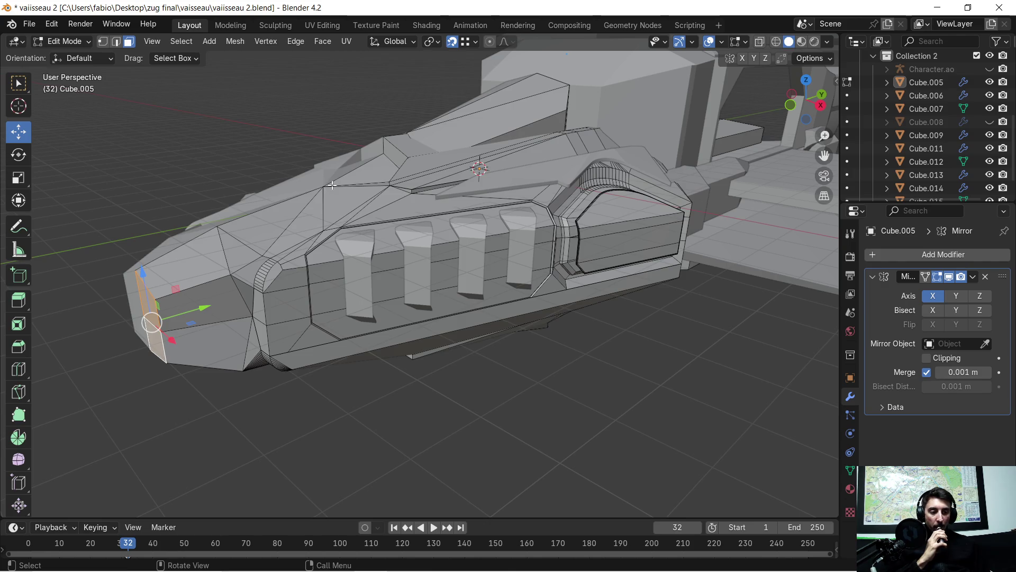
pyautogui.scroll(2, 246, 334)
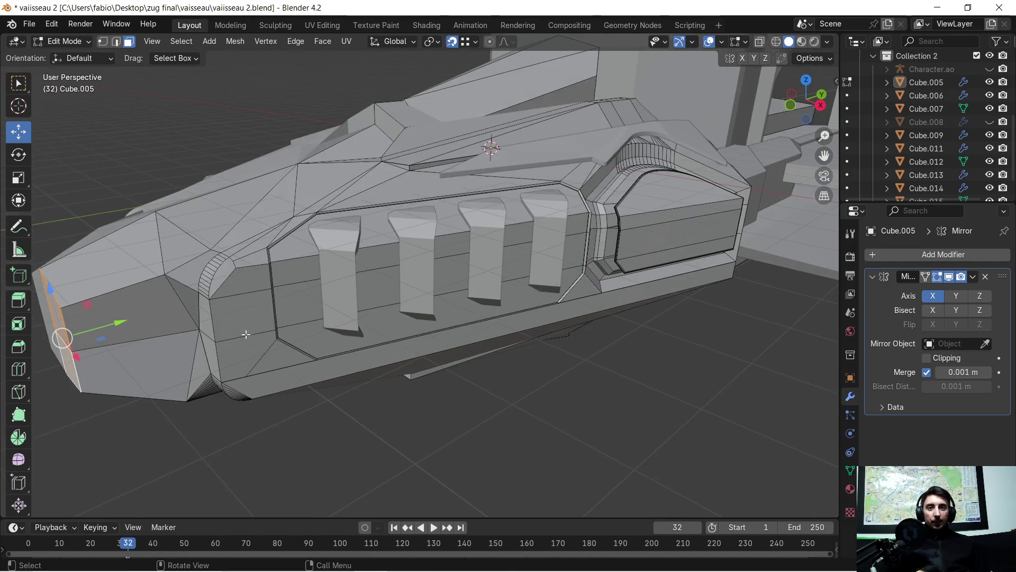
# - Orbit the view around the hull to look at the nose's two front faces head-on
pyautogui.moveTo(228, 357); pyautogui.dragTo(303, 341, button='middle')
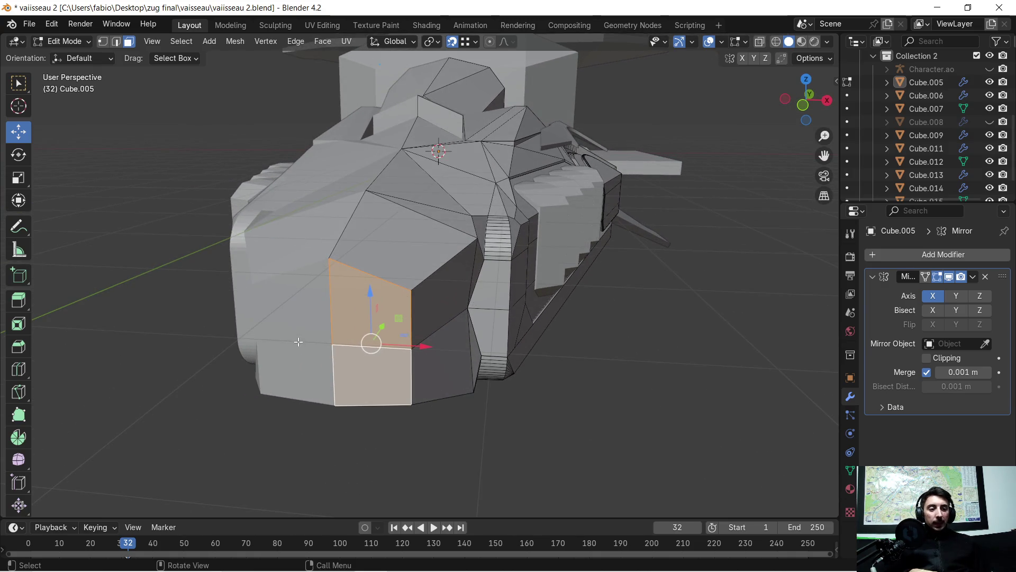
pyautogui.scroll(2, 310, 341)
pyautogui.scroll(4, 309, 340)
pyautogui.moveTo(300, 354); pyautogui.dragTo(365, 318, button='middle')
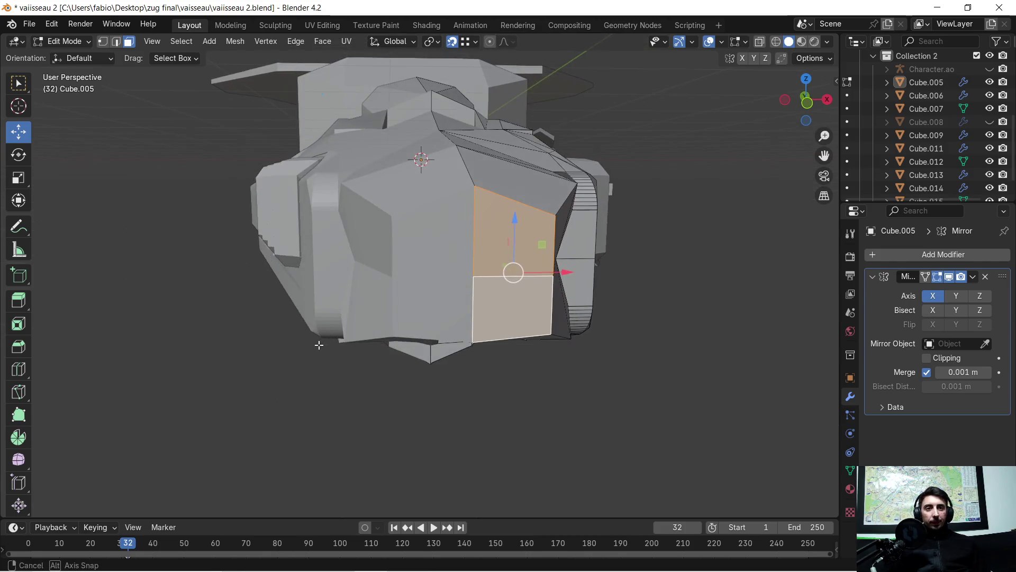
pyautogui.scroll(5, 368, 297)
pyautogui.scroll(-5, 368, 296)
pyautogui.moveTo(402, 275)
pyautogui.mouseDown(button='middle')
pyautogui.moveTo(390, 273)
pyautogui.moveTo(408, 283)
pyautogui.mouseUp(button='middle')
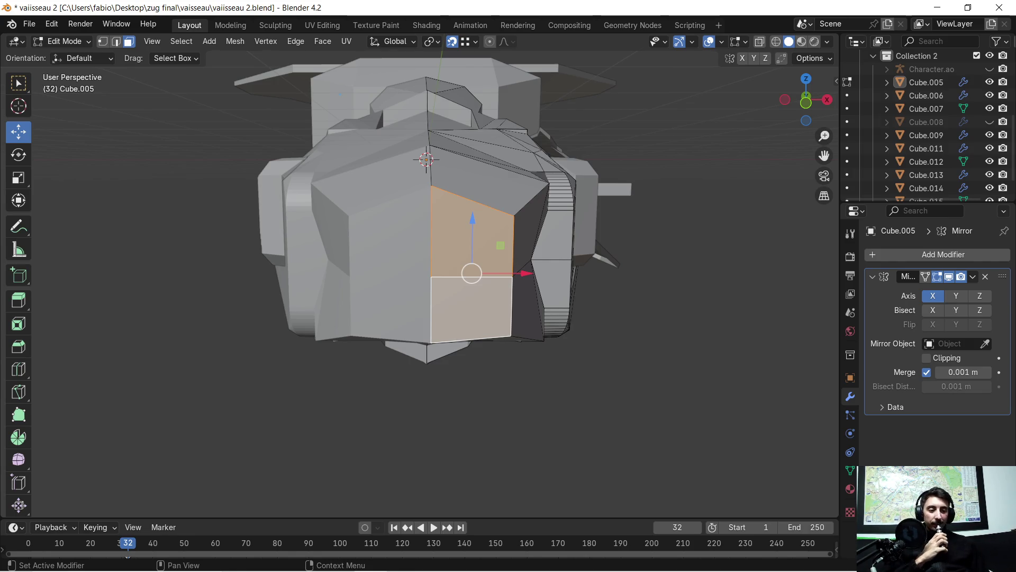
pyautogui.scroll(3, 615, 230)
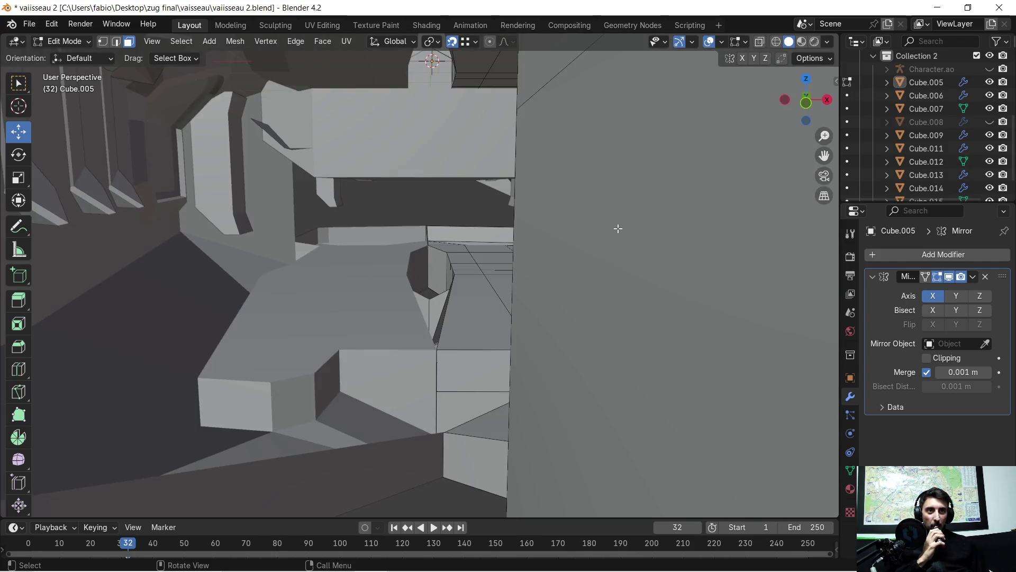
pyautogui.scroll(3, 612, 232)
pyautogui.scroll(-5, 595, 237)
pyautogui.moveTo(596, 237); pyautogui.dragTo(552, 238, button='middle')
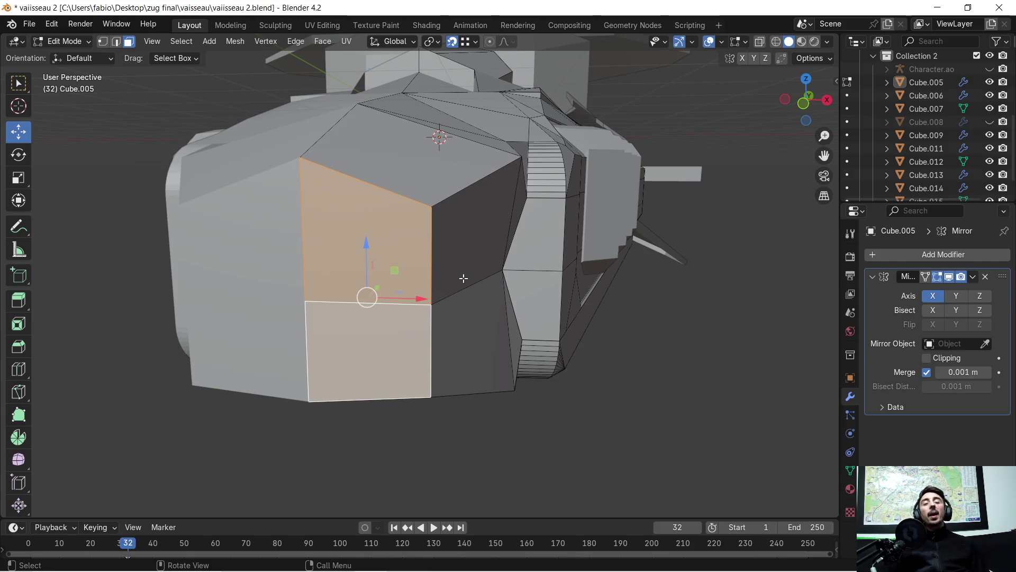
pyautogui.scroll(4, 453, 286)
pyautogui.scroll(-4, 447, 284)
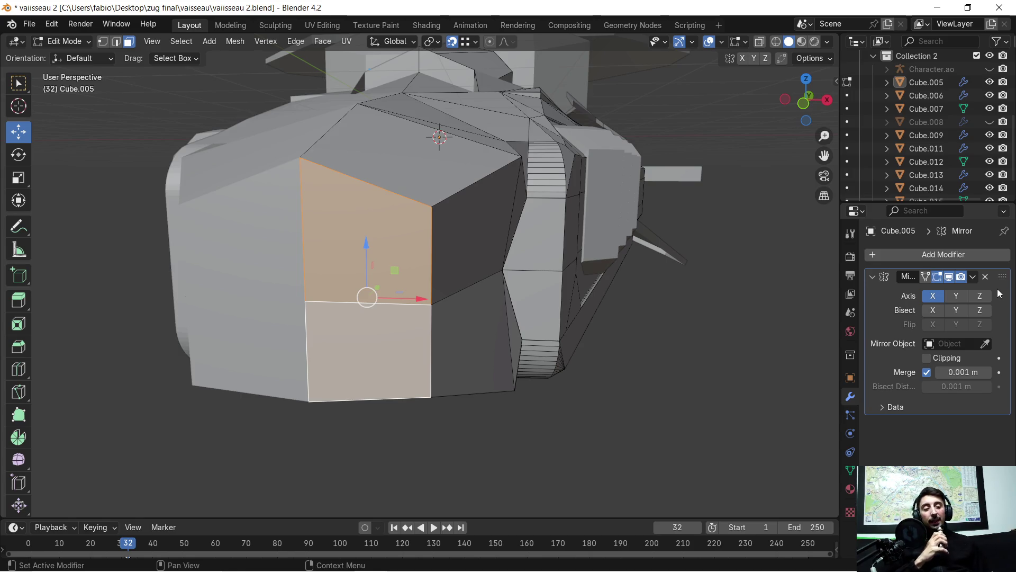
pyautogui.scroll(4, 804, 313)
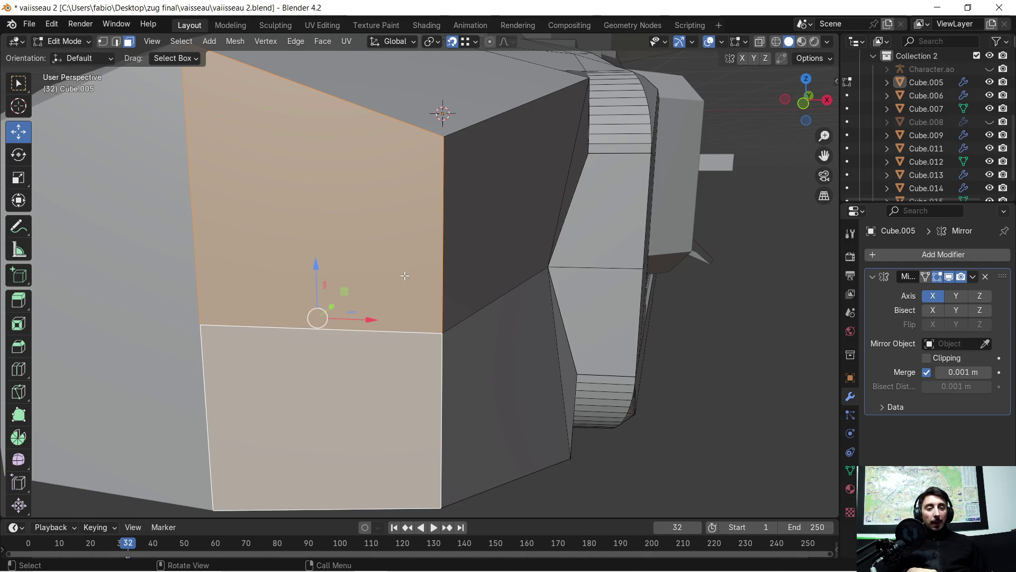
pyautogui.scroll(-5, 407, 276)
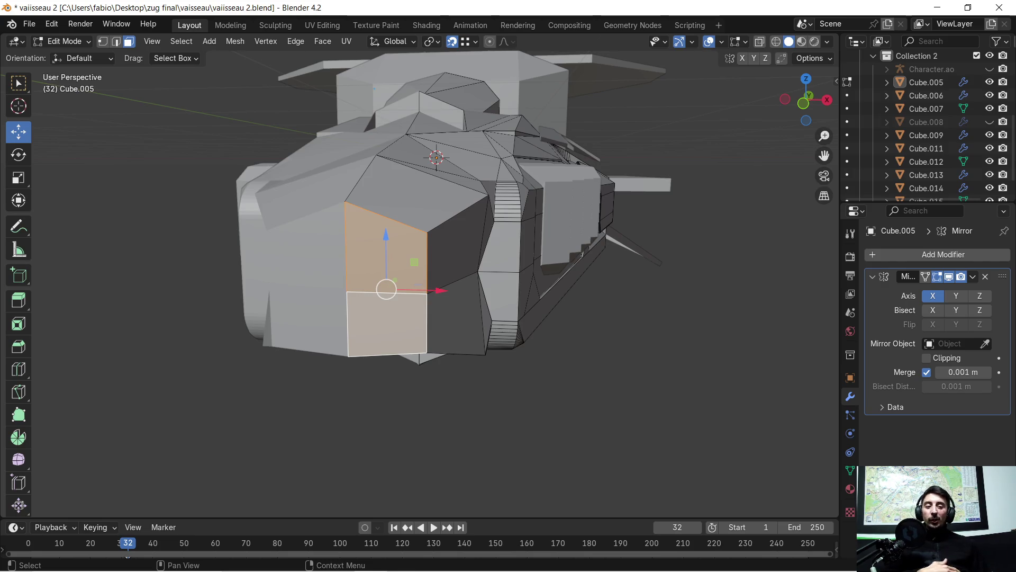
pyautogui.scroll(2, 325, 266)
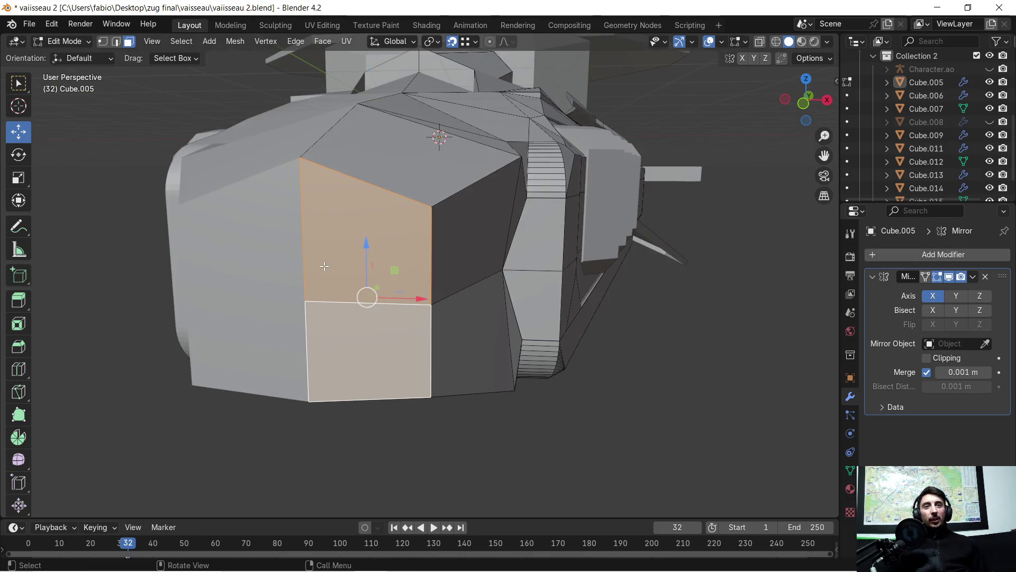
# - Scale the two front nose faces up to about 1.111 on every axis
pyautogui.moveTo(407, 259)
pyautogui.mouseDown(button='middle')
pyautogui.moveTo(465, 254)
pyautogui.moveTo(509, 271)
pyautogui.mouseUp(button='middle')
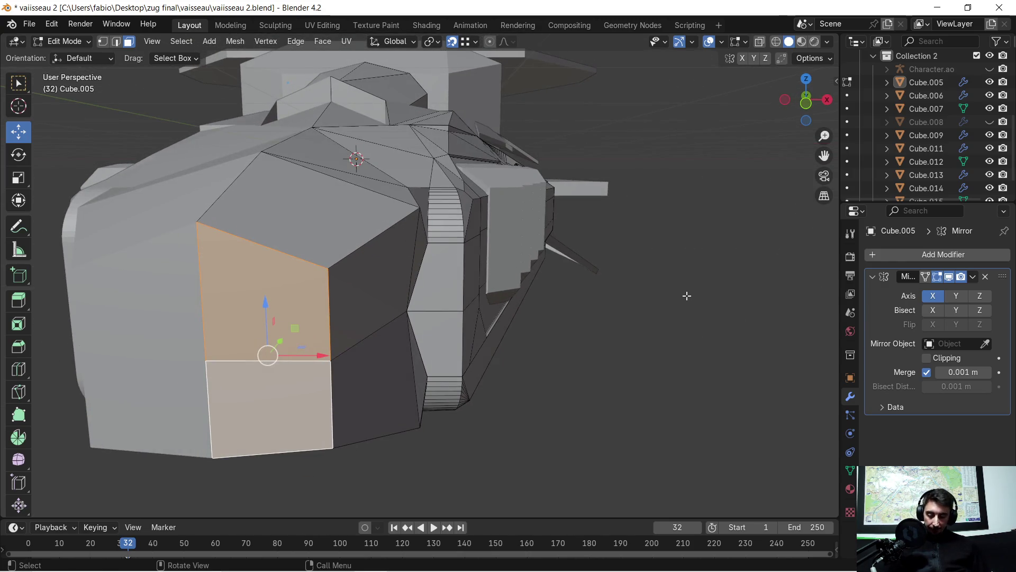
pyautogui.moveTo(654, 303); pyautogui.dragTo(653, 298, button='middle')
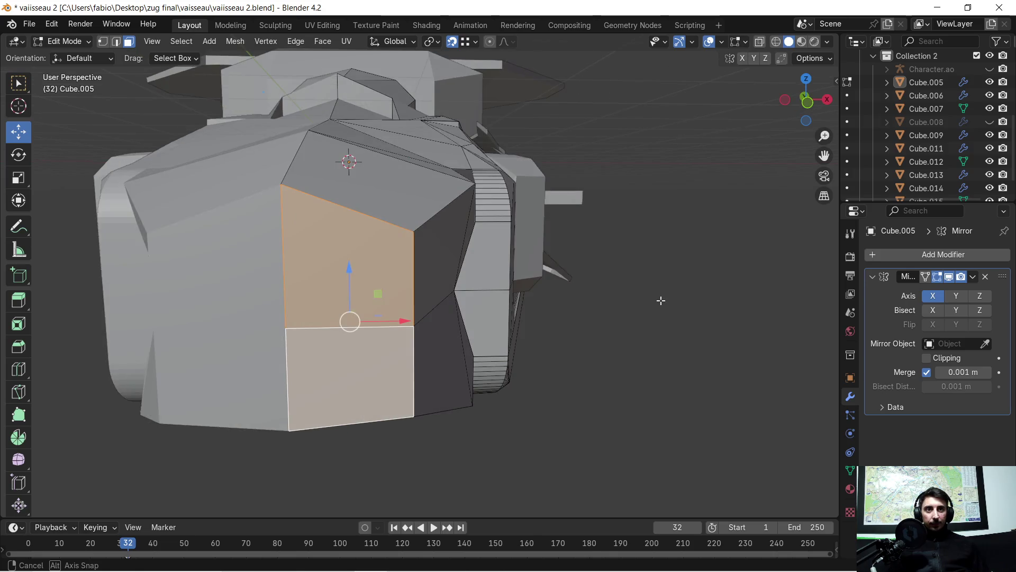
pyautogui.press('s')
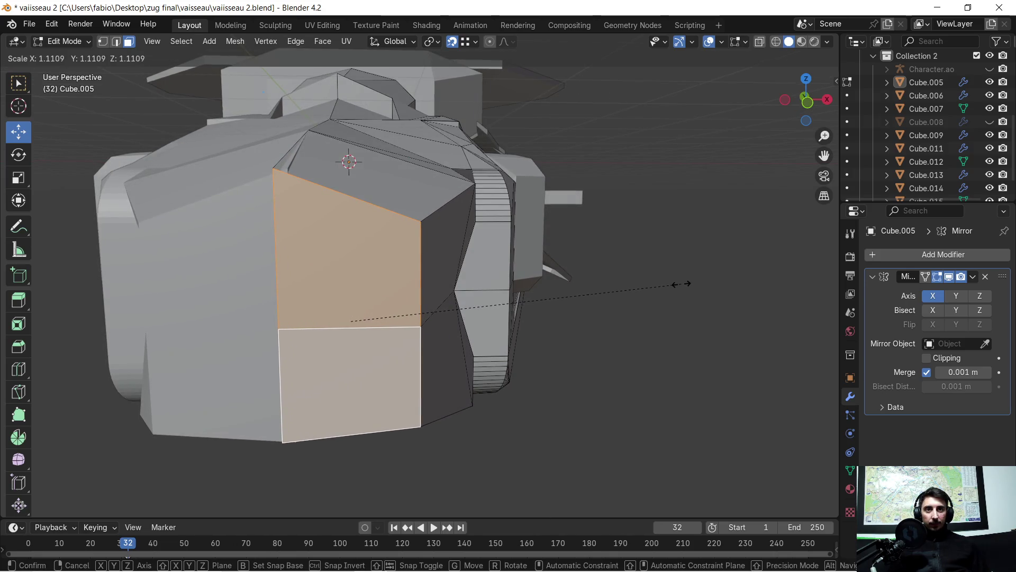
pyautogui.click(679, 284)
pyautogui.scroll(5, 393, 213)
pyautogui.scroll(-5, 392, 214)
# - Look down on the hull's top and select the slanted face above the nose
pyautogui.moveTo(342, 183)
pyautogui.mouseDown(button='middle')
pyautogui.moveTo(369, 240)
pyautogui.moveTo(334, 284)
pyautogui.moveTo(362, 292)
pyautogui.moveTo(351, 284)
pyautogui.mouseUp(button='middle')
pyautogui.click(337, 304)
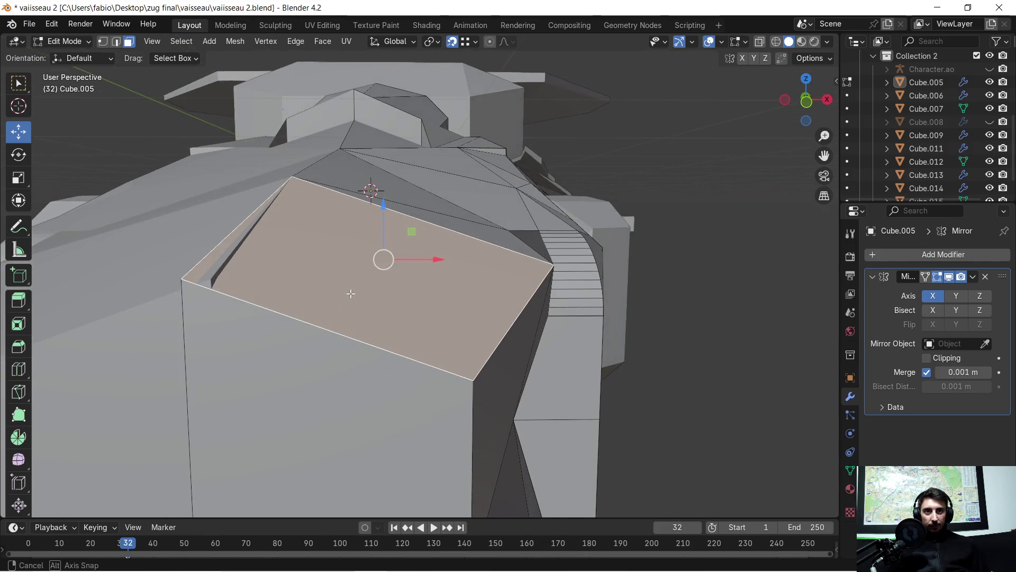
pyautogui.scroll(-5, 351, 285)
# - Inspect the slanted top face and lower front face, then deselect all hull faces
pyautogui.moveTo(286, 226)
pyautogui.mouseDown(button='middle')
pyautogui.moveTo(452, 239)
pyautogui.moveTo(428, 251)
pyautogui.moveTo(583, 206)
pyautogui.moveTo(508, 263)
pyautogui.moveTo(389, 259)
pyautogui.moveTo(409, 318)
pyautogui.moveTo(484, 311)
pyautogui.moveTo(461, 321)
pyautogui.mouseUp(button='middle')
pyautogui.scroll(-4, 428, 251)
pyautogui.scroll(-3, 508, 262)
pyautogui.scroll(3, 483, 318)
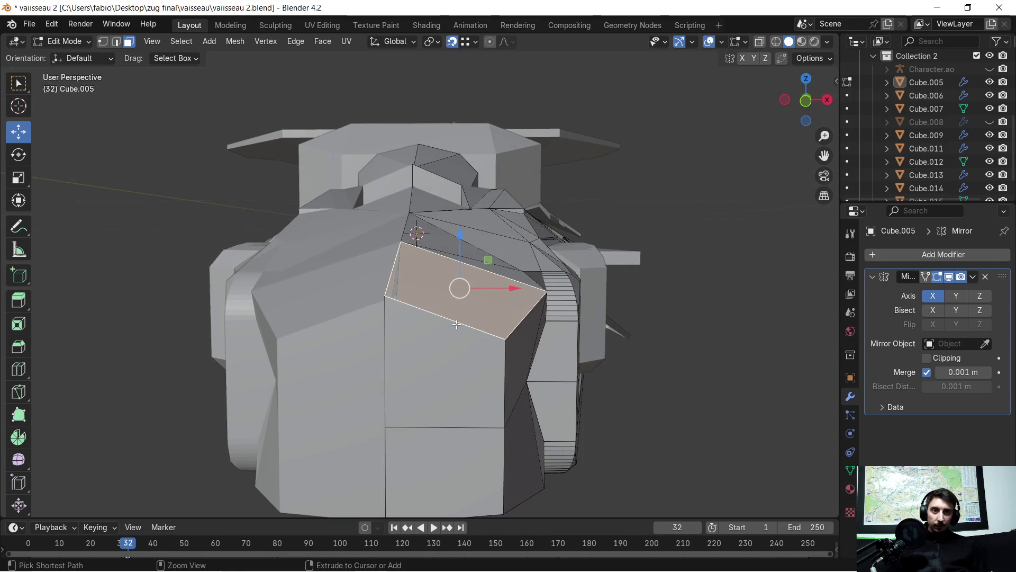
pyautogui.click(458, 323)
pyautogui.click(667, 320)
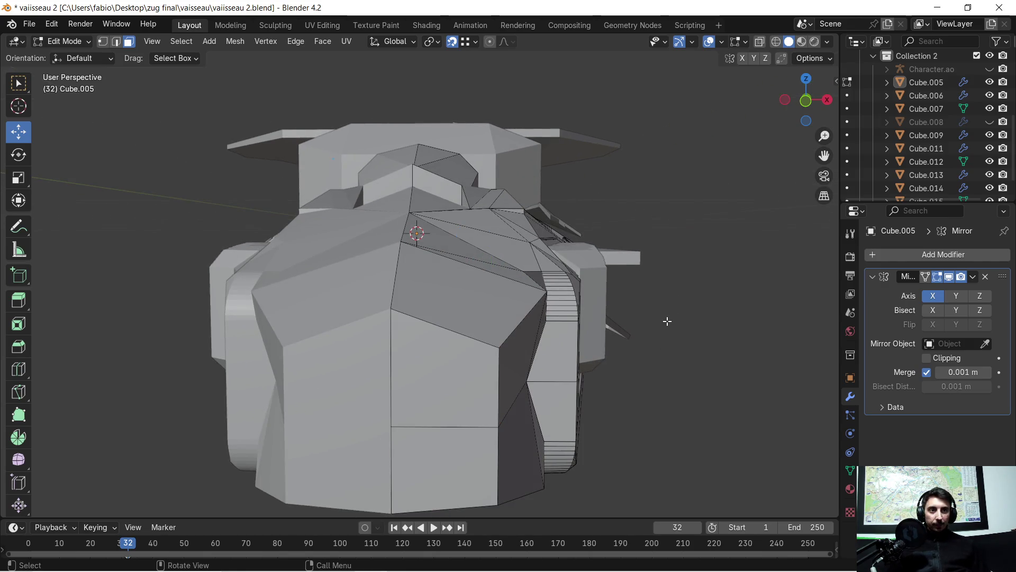
pyautogui.scroll(2, 691, 325)
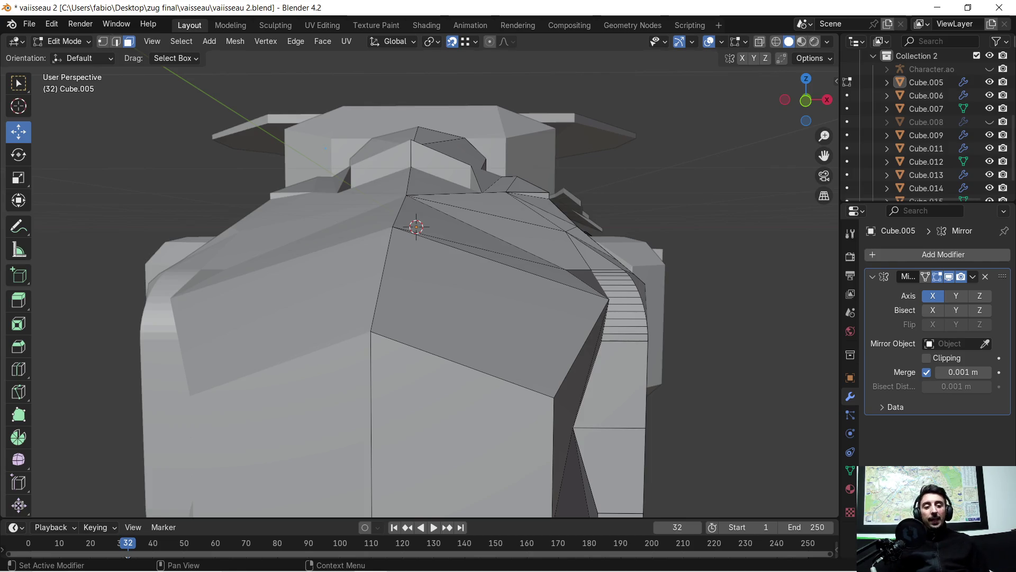
pyautogui.scroll(-3, 526, 325)
# - Orbit the view to face the front of the mirrored hull
pyautogui.moveTo(526, 325); pyautogui.dragTo(530, 331, button='middle')
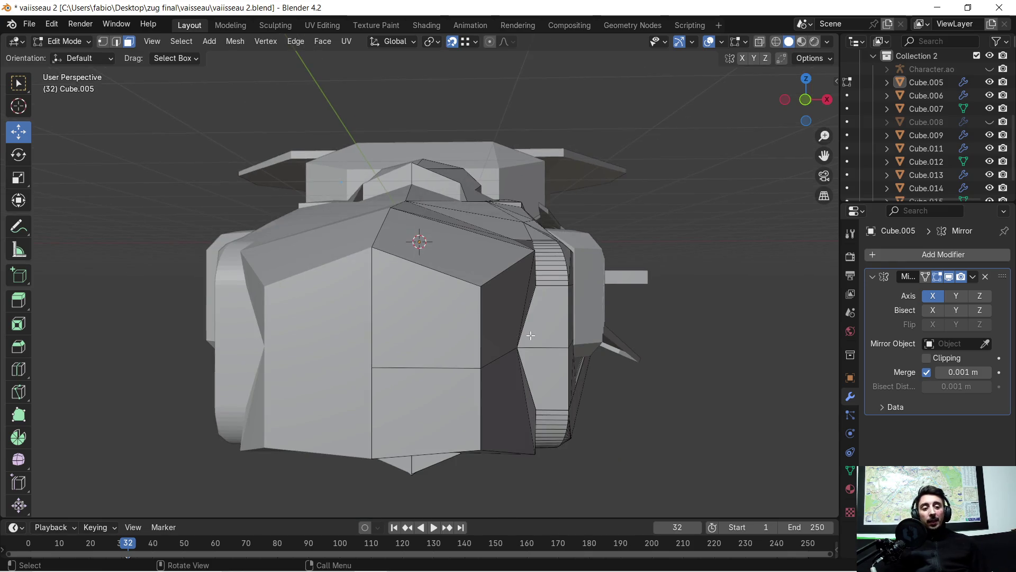
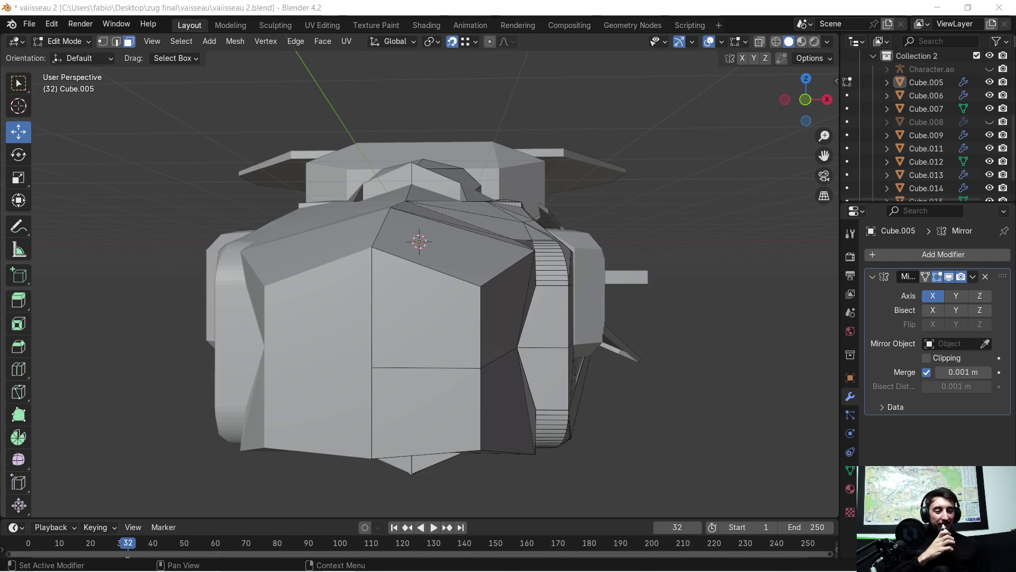
pyautogui.scroll(-3, 703, 300)
# - Select the three front faces of the hull block that will form the hatch panel
pyautogui.moveTo(592, 302)
pyautogui.mouseDown(button='middle')
pyautogui.moveTo(451, 316)
pyautogui.moveTo(486, 307)
pyautogui.mouseUp(button='middle')
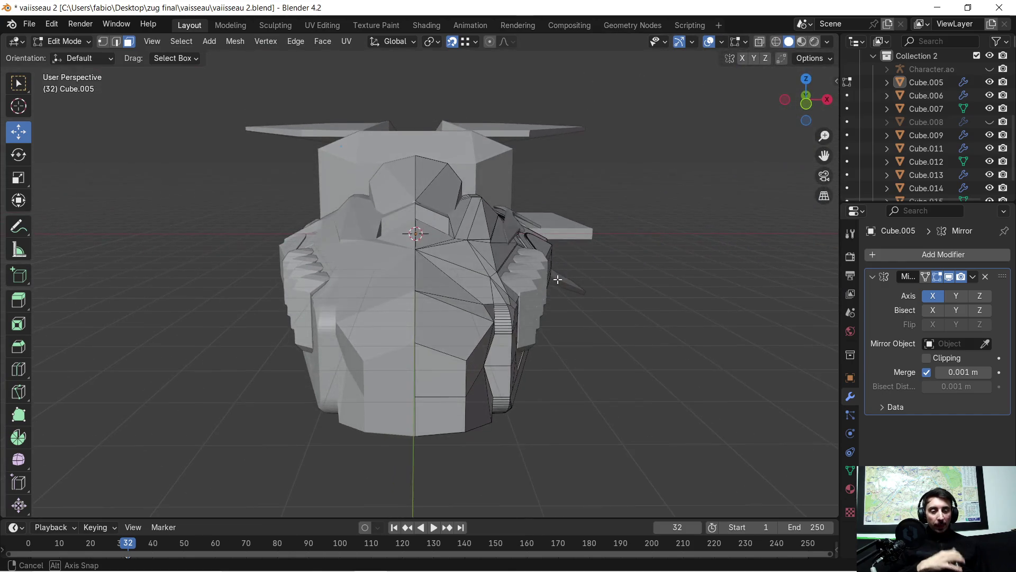
pyautogui.scroll(3, 477, 308)
pyautogui.scroll(-3, 462, 309)
pyautogui.moveTo(460, 308)
pyautogui.mouseDown(button='middle')
pyautogui.moveTo(342, 298)
pyautogui.moveTo(408, 299)
pyautogui.moveTo(668, 365)
pyautogui.moveTo(476, 342)
pyautogui.moveTo(451, 312)
pyautogui.mouseUp(button='middle')
pyautogui.click(509, 314)
pyautogui.keyDown('shift'); pyautogui.click(431, 343); pyautogui.keyUp('shift')
pyautogui.keyDown('shift'); pyautogui.click(447, 336); pyautogui.keyUp('shift')
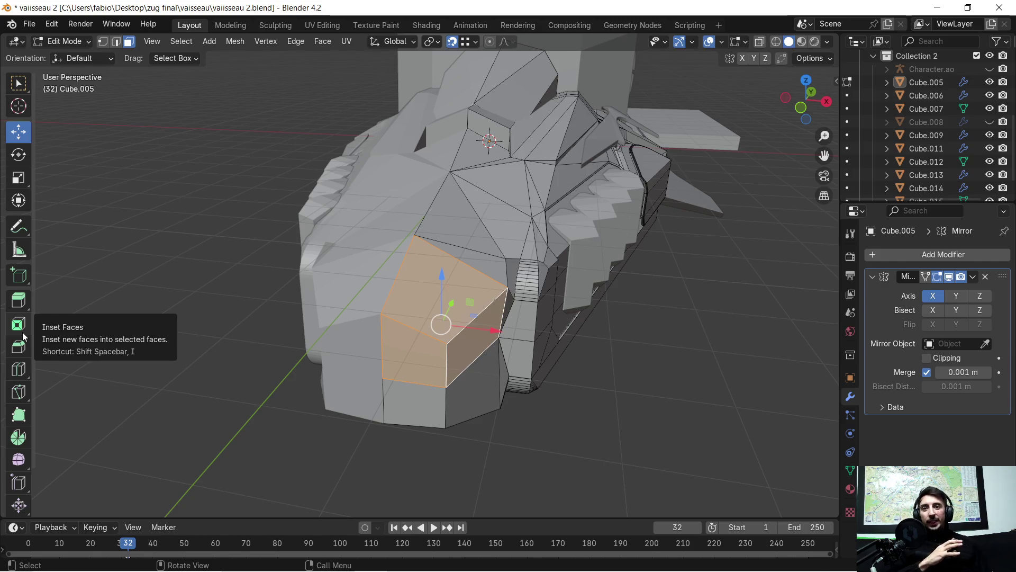
# - Inset the selected front faces with the Inset Faces tool and widen the border
pyautogui.click(19, 324)
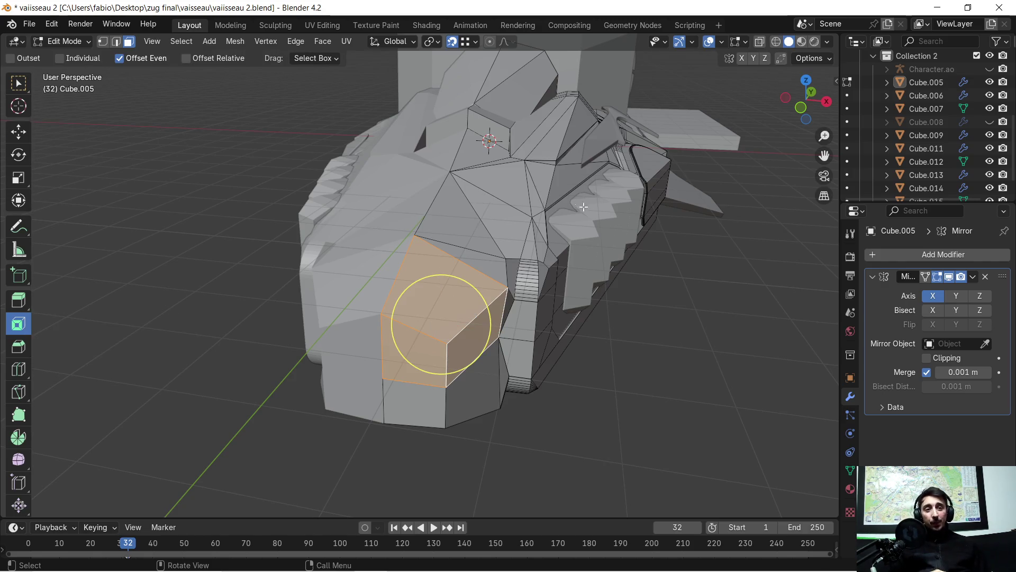
pyautogui.scroll(1, 323, 251)
pyautogui.scroll(1, 444, 262)
pyautogui.scroll(2, 472, 270)
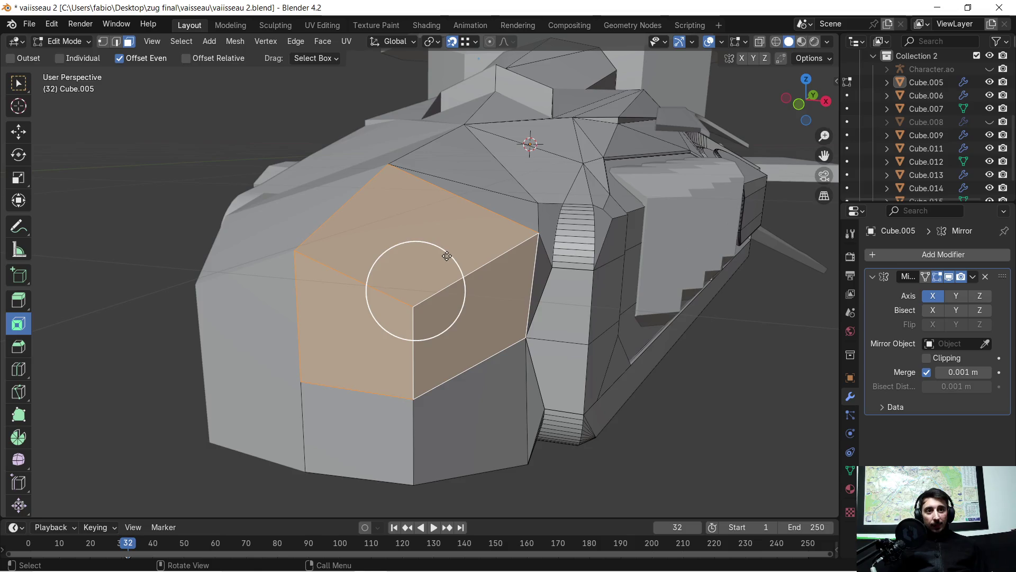
pyautogui.moveTo(453, 254); pyautogui.dragTo(469, 238)
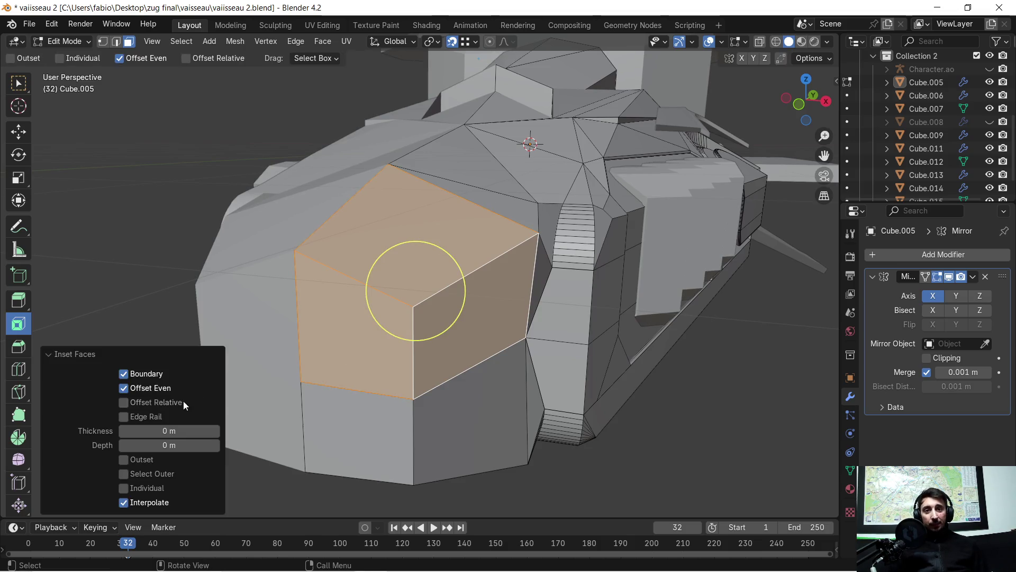
pyautogui.moveTo(164, 431); pyautogui.dragTo(214, 430)
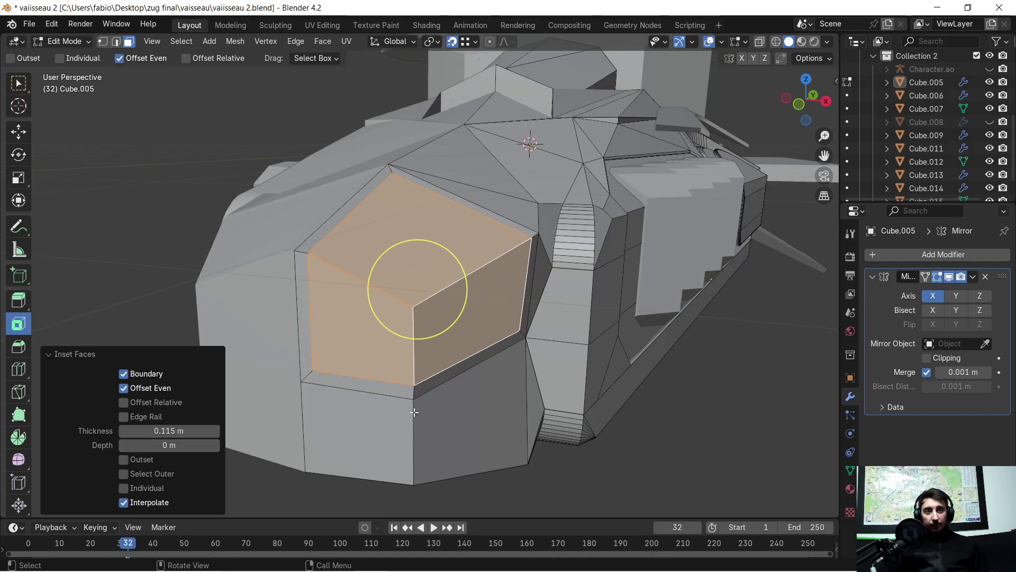
pyautogui.moveTo(403, 407)
pyautogui.mouseDown(button='middle')
pyautogui.moveTo(445, 397)
pyautogui.moveTo(419, 383)
pyautogui.moveTo(452, 357)
pyautogui.moveTo(448, 338)
pyautogui.mouseUp(button='middle')
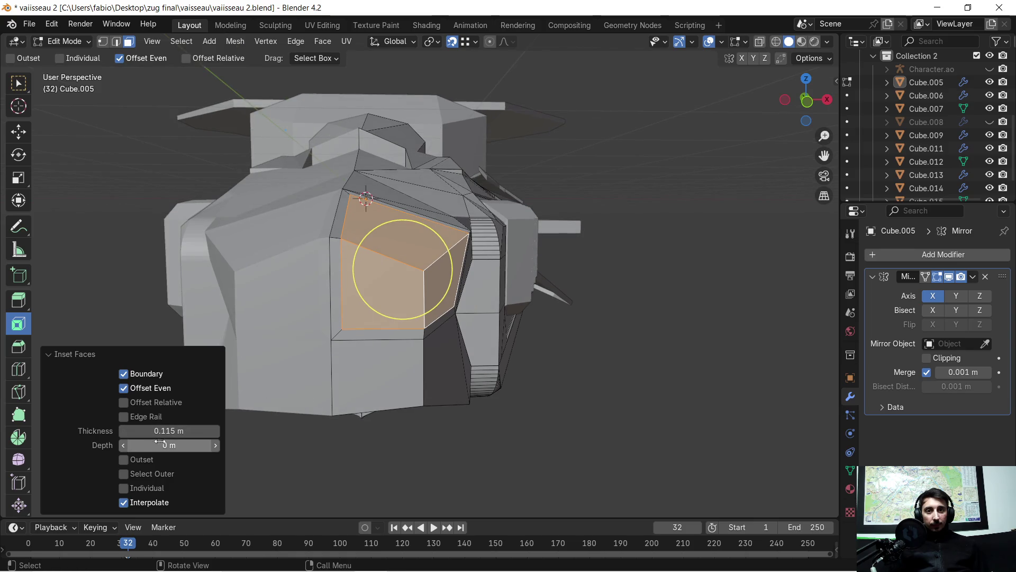
# - Give the inset faces depth, pushing the panel outward by about 0.1 m
pyautogui.moveTo(170, 445); pyautogui.dragTo(199, 444)
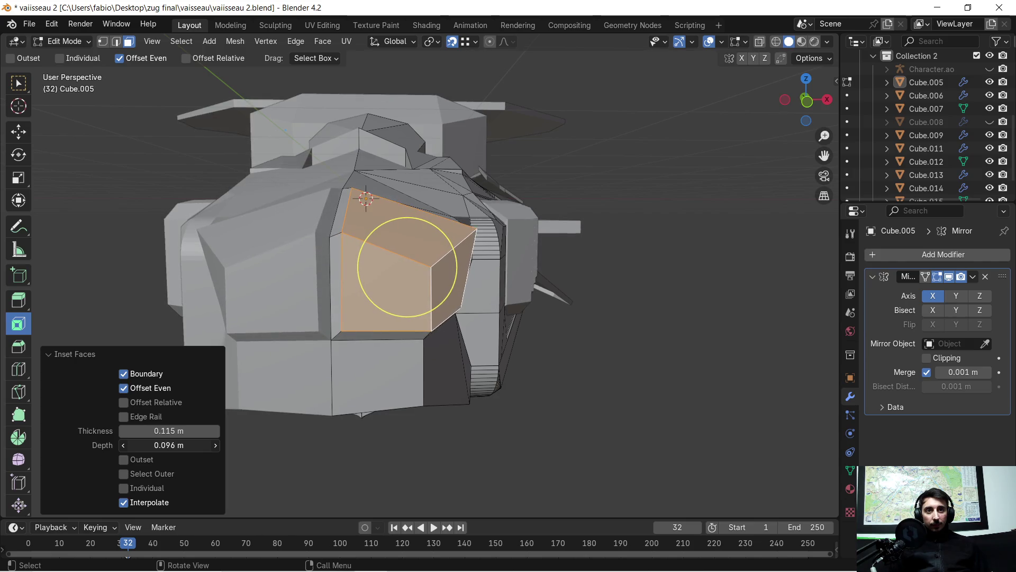
pyautogui.moveTo(346, 388); pyautogui.dragTo(437, 344, button='middle')
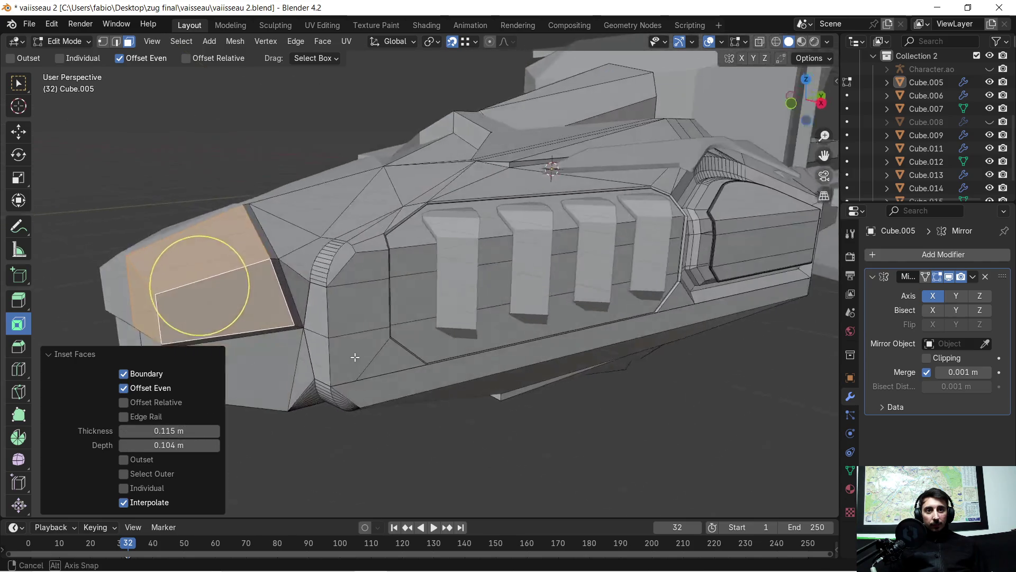
pyautogui.moveTo(397, 318)
pyautogui.mouseDown(button='middle')
pyautogui.moveTo(352, 308)
pyautogui.moveTo(436, 314)
pyautogui.mouseUp(button='middle')
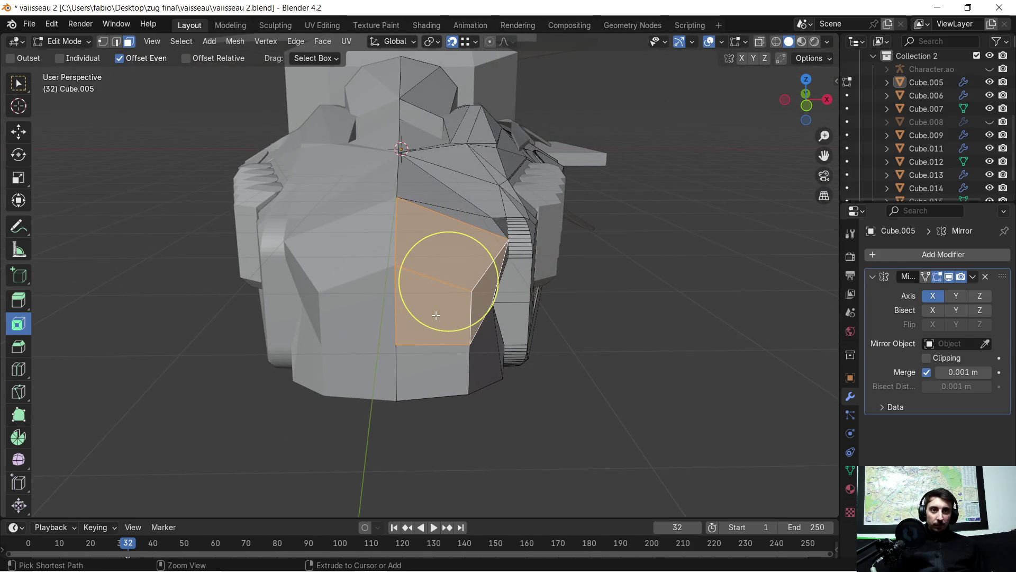
pyautogui.moveTo(435, 315)
pyautogui.mouseDown(button='middle')
pyautogui.moveTo(471, 387)
pyautogui.moveTo(429, 263)
pyautogui.mouseUp(button='middle')
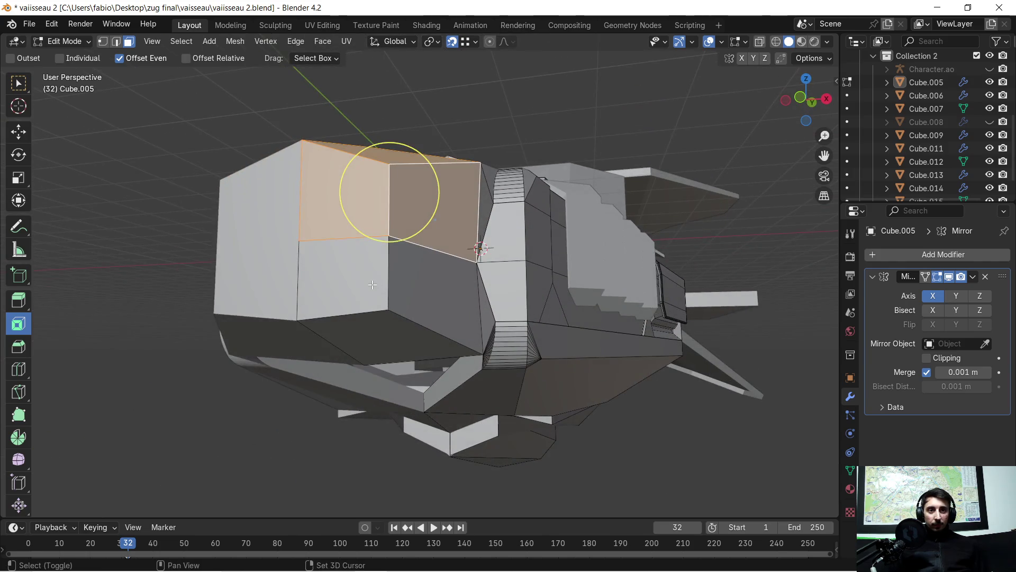
# - Add two more block faces and inset them, adjusting border thickness and depth
pyautogui.click(389, 231)
pyautogui.click(394, 321)
pyautogui.press('i')
pyautogui.click(335, 347)
pyautogui.moveTo(169, 431); pyautogui.dragTo(206, 431)
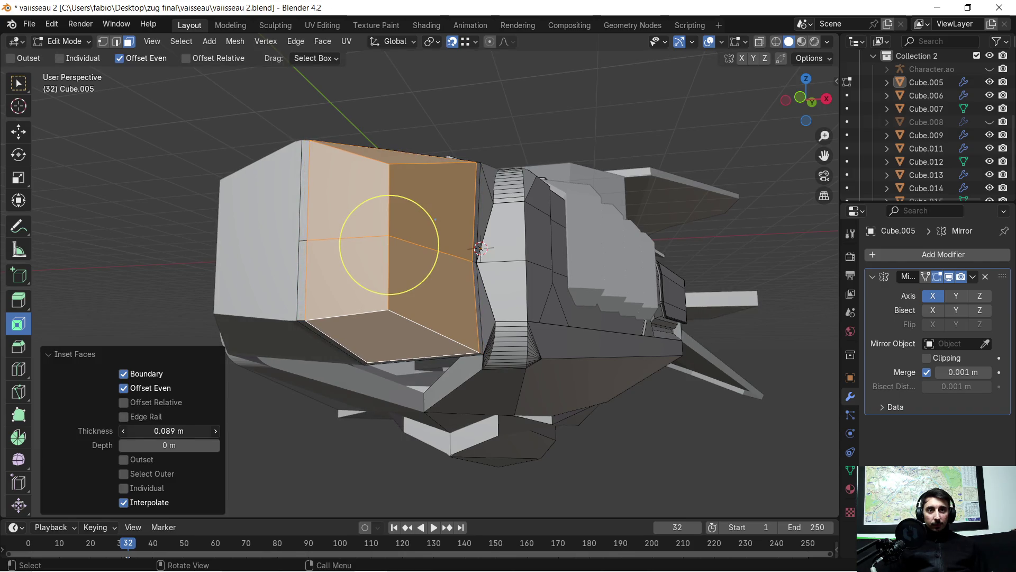
pyautogui.moveTo(168, 444); pyautogui.dragTo(187, 444)
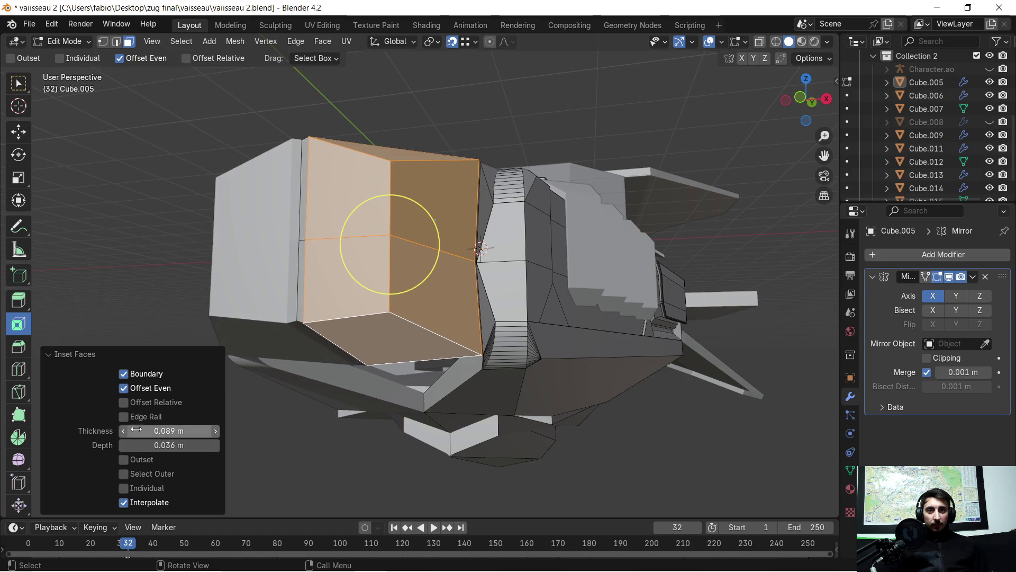
# - Try Edge Rail, Select Outer and Individual on the inset, then undo the trial inset
pyautogui.click(123, 417)
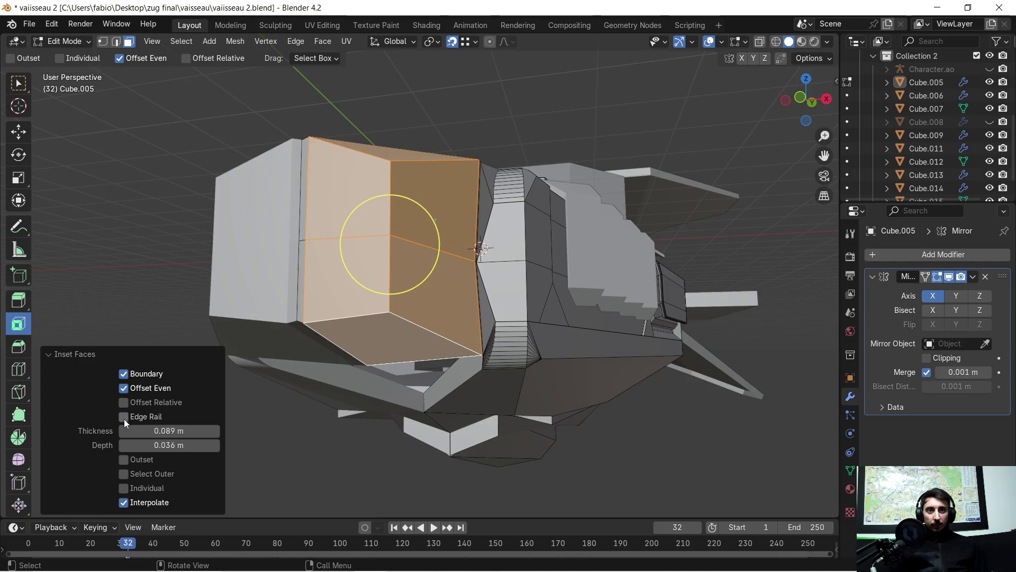
pyautogui.click(123, 473)
pyautogui.click(123, 473)
pyautogui.click(123, 487)
pyautogui.moveTo(392, 241); pyautogui.dragTo(485, 324, button='middle')
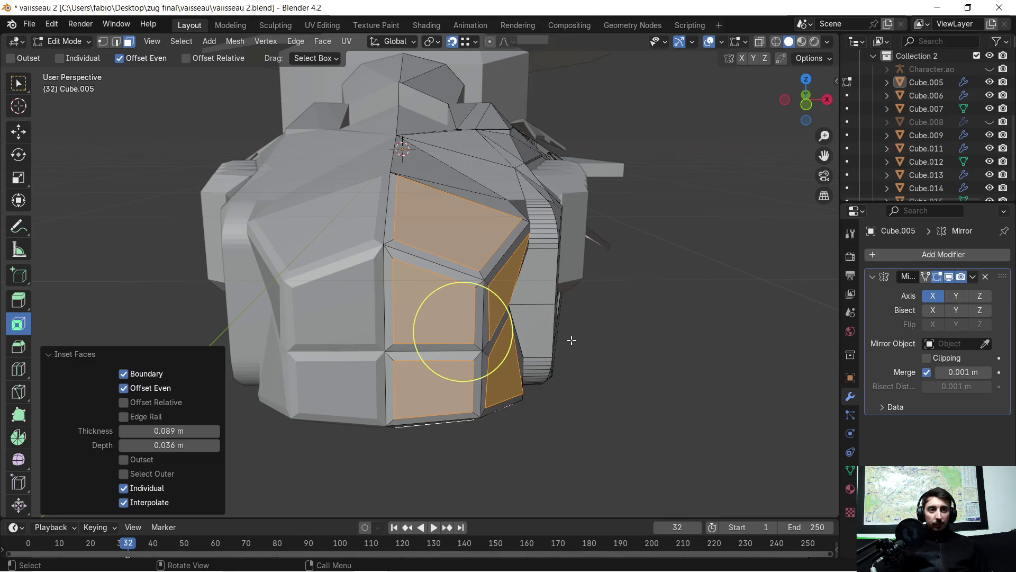
pyautogui.hotkey('ctrl', 'z')
pyautogui.hotkey('ctrl', 'z')
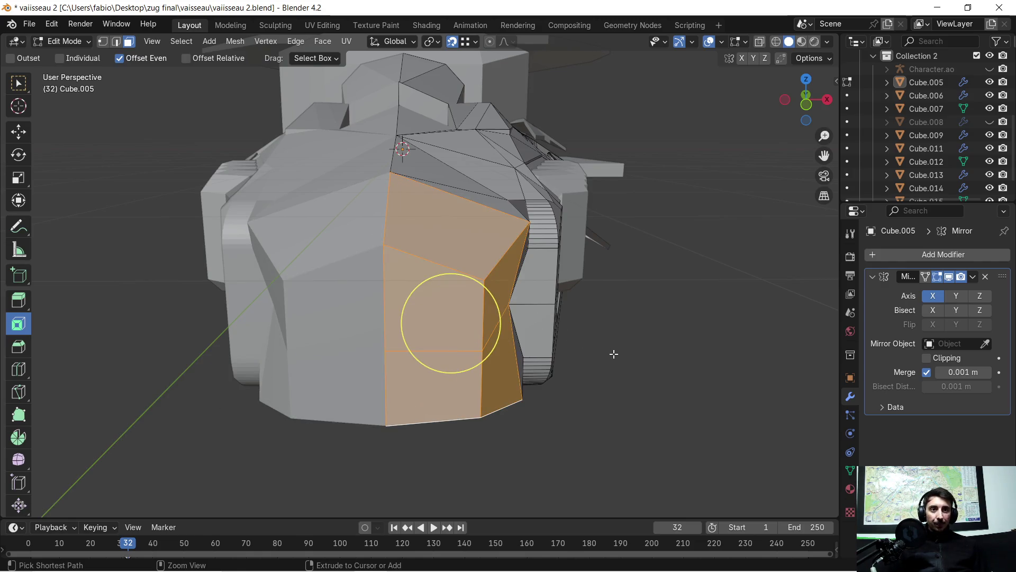
pyautogui.moveTo(550, 313); pyautogui.dragTo(560, 314, button='middle')
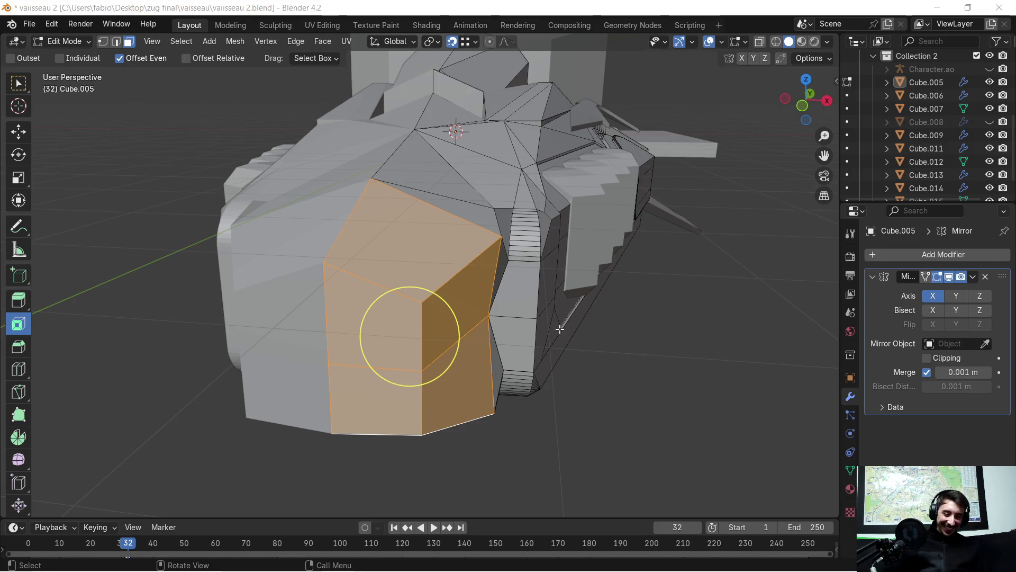
# - Select the block's top, front and side faces and inset them, roughing in thickness and depth
pyautogui.click(648, 361)
pyautogui.scroll(3, 476, 278)
pyautogui.click(397, 214)
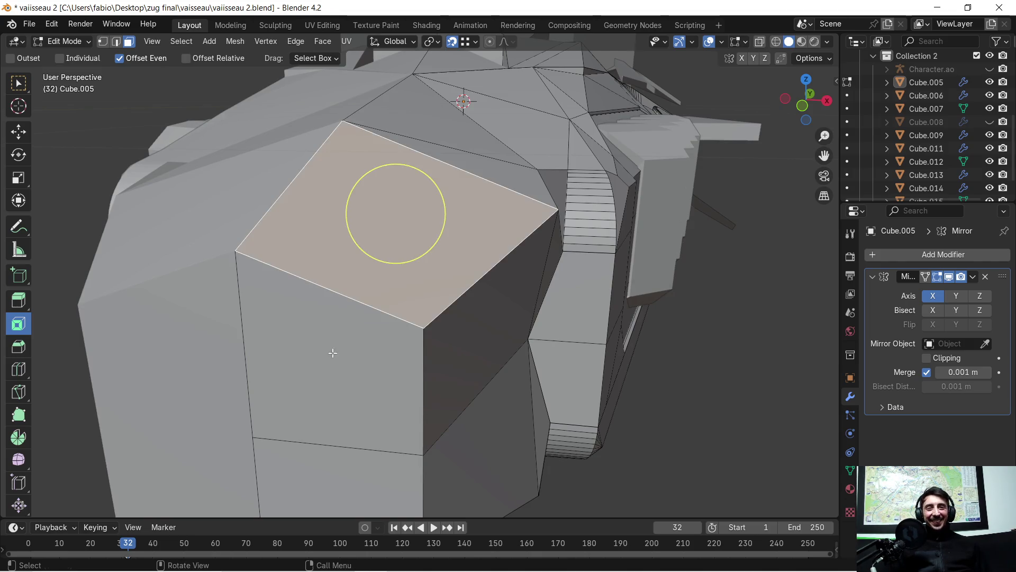
pyautogui.keyDown('shift'); pyautogui.click(338, 344); pyautogui.keyUp('shift')
pyautogui.keyDown('shift'); pyautogui.click(467, 338); pyautogui.keyUp('shift')
pyautogui.scroll(-3, 445, 317)
pyautogui.moveTo(445, 318); pyautogui.dragTo(411, 298, button='middle')
pyautogui.press('i')
pyautogui.click(411, 299)
pyautogui.moveTo(169, 431); pyautogui.dragTo(206, 431)
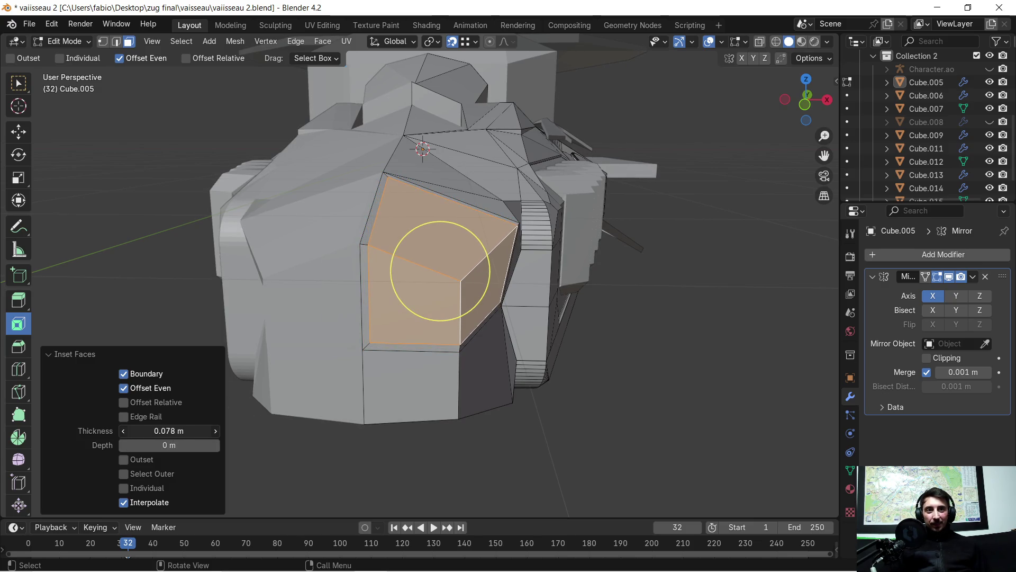
pyautogui.moveTo(169, 445); pyautogui.dragTo(209, 445)
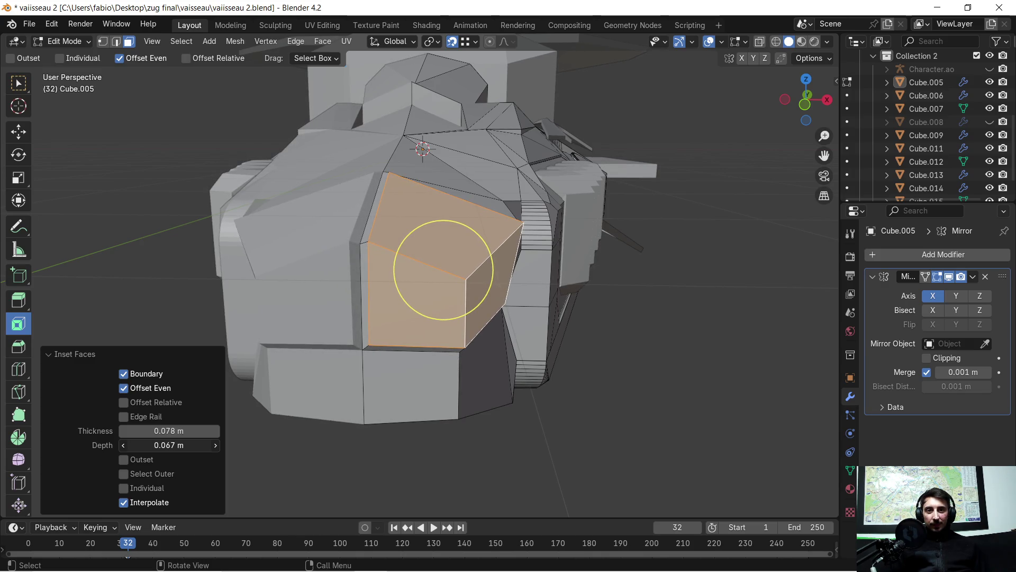
# - Set the inset to an exact 0.08 m thickness and 0.05 m depth
pyautogui.doubleClick(166, 431)
pyautogui.write('0.08')
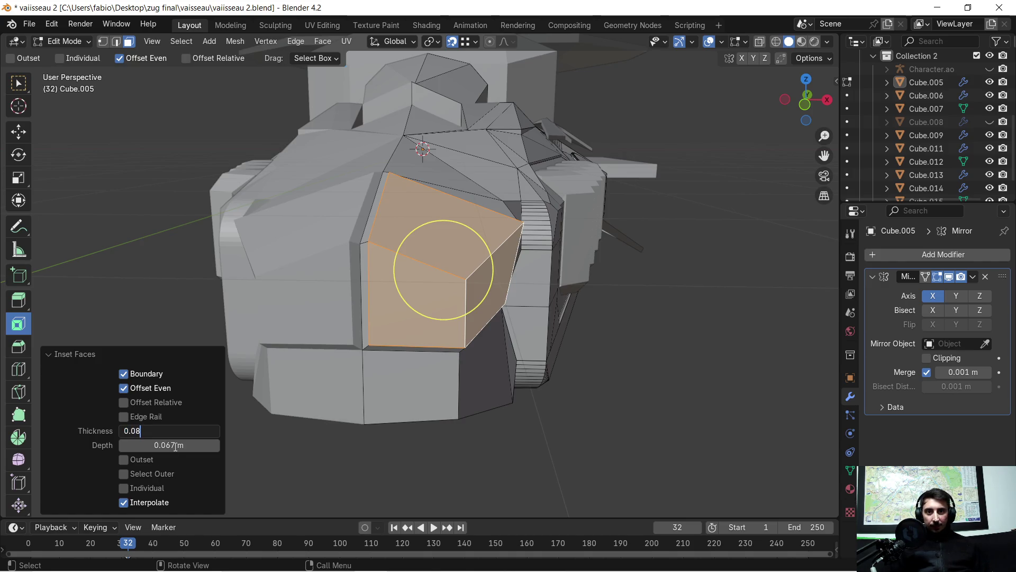
pyautogui.press('Return')
pyautogui.doubleClick(176, 445)
pyautogui.write('0.05')
pyautogui.press('Return')
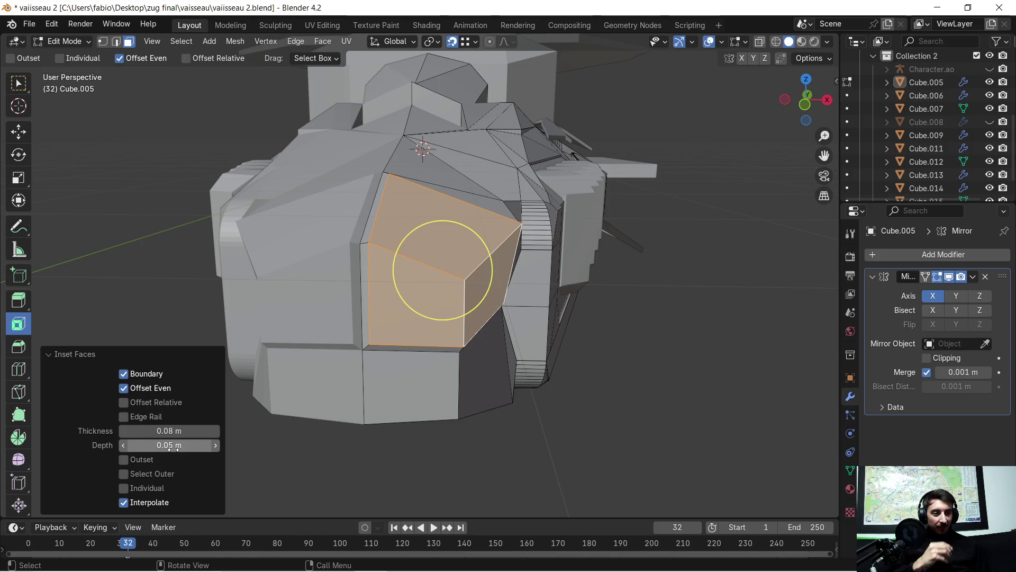
pyautogui.click(18, 321)
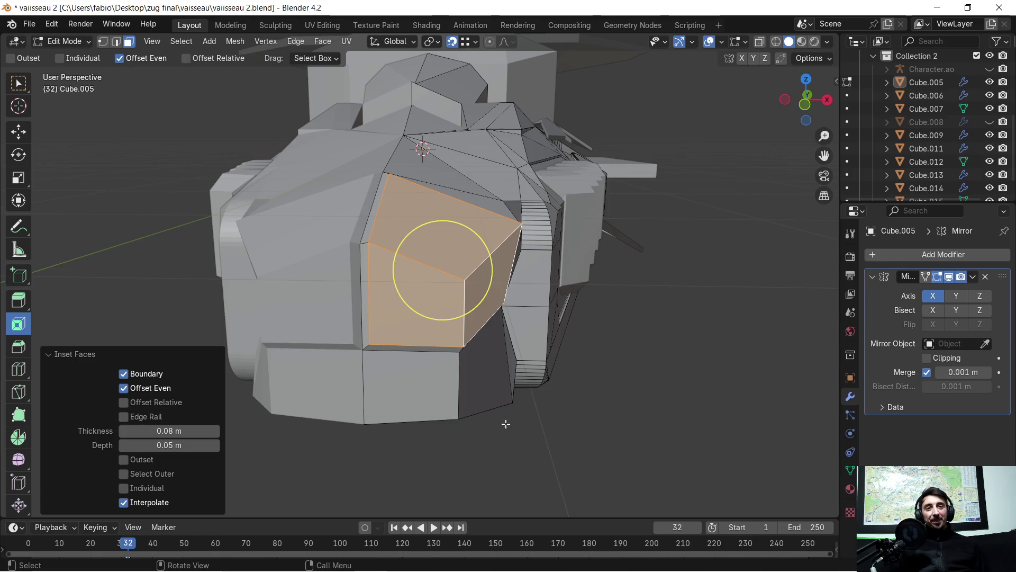
pyautogui.scroll(3, 492, 425)
pyautogui.moveTo(492, 425); pyautogui.dragTo(445, 357, button='middle')
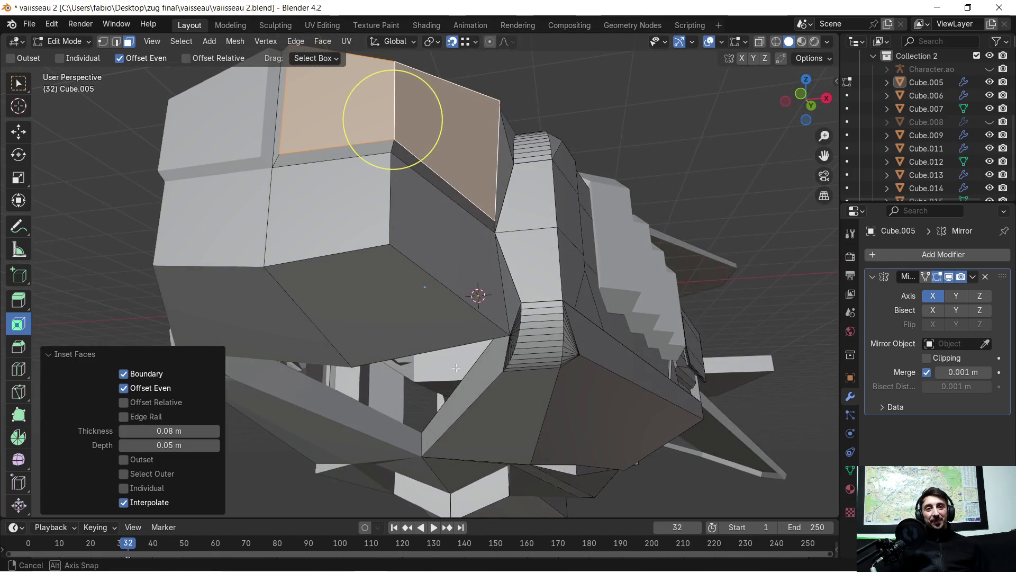
# - Inset four side faces of the nose with a 0.8 m thickness, then undo the oversized inset
pyautogui.click(393, 119)
pyautogui.click(359, 218)
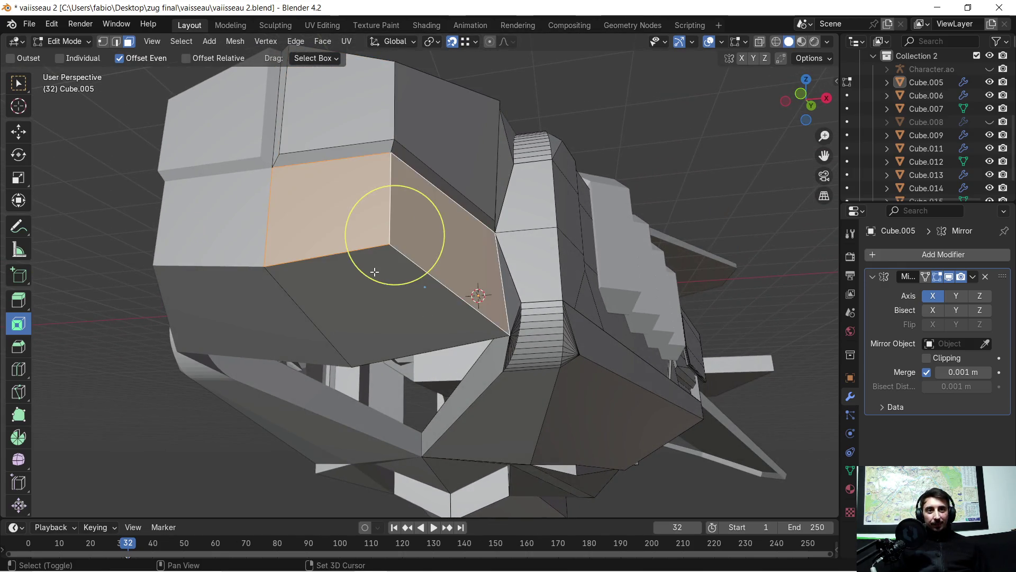
pyautogui.keyDown('shift'); pyautogui.click(389, 258); pyautogui.keyUp('shift')
pyautogui.keyDown('shift'); pyautogui.click(432, 244); pyautogui.keyUp('shift')
pyautogui.click(433, 244)
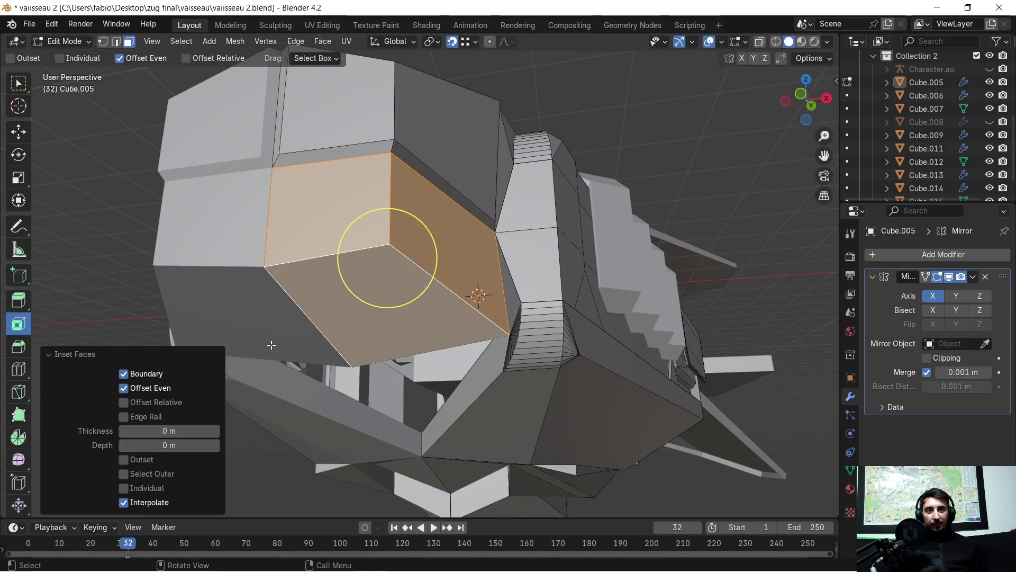
pyautogui.doubleClick(169, 430)
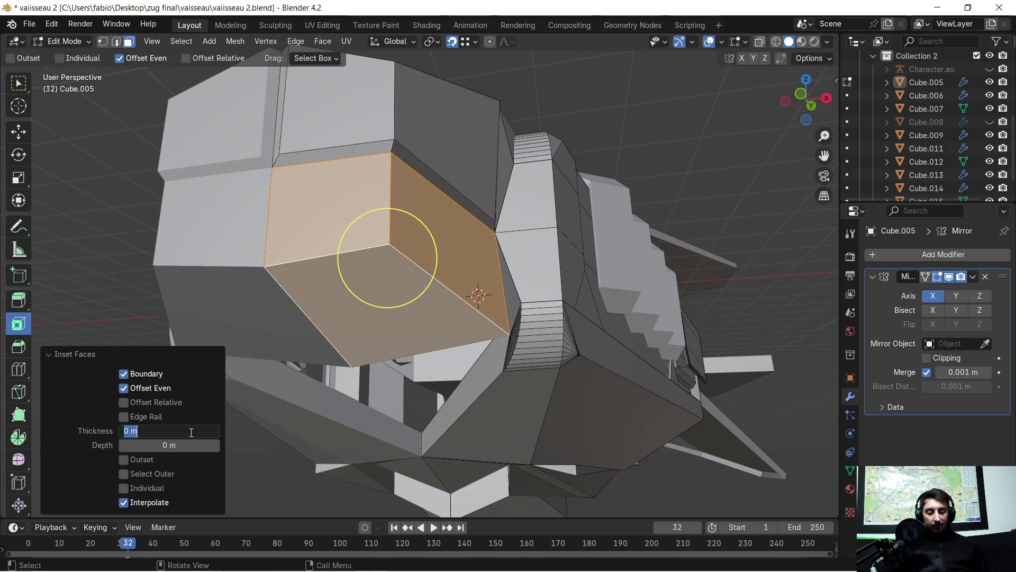
pyautogui.write('0.8')
pyautogui.press('Return')
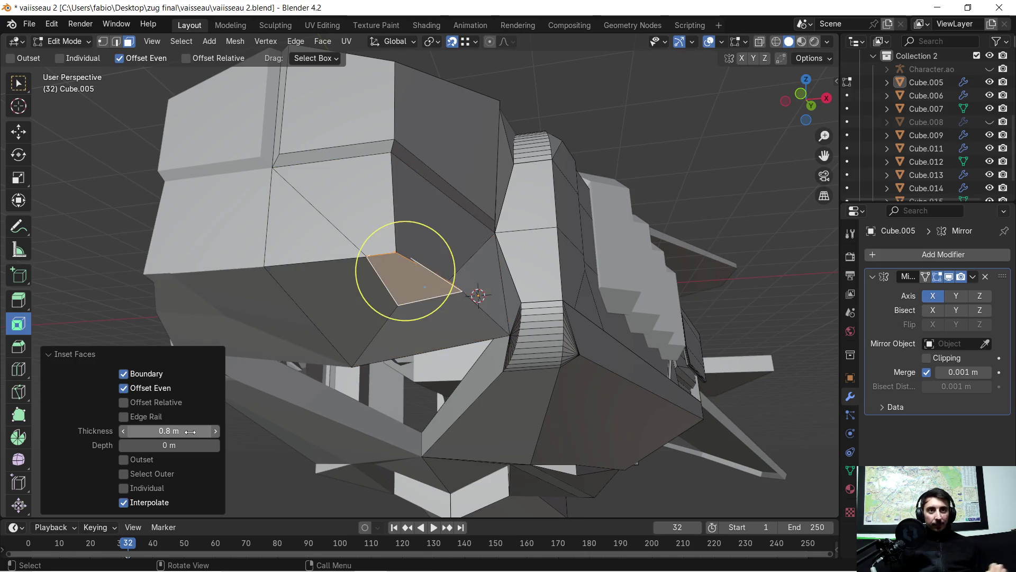
pyautogui.doubleClick(192, 431)
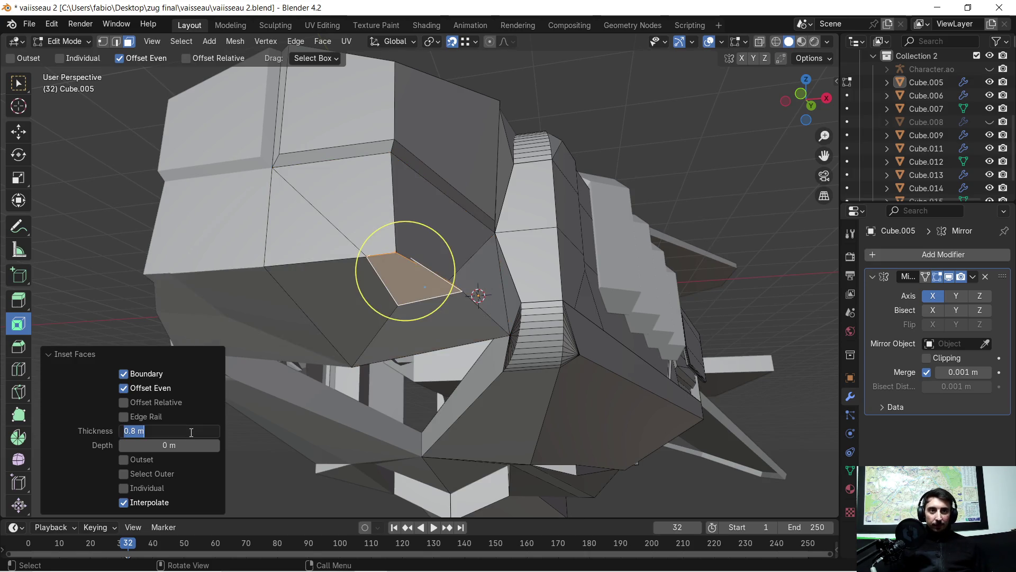
pyautogui.press('Escape')
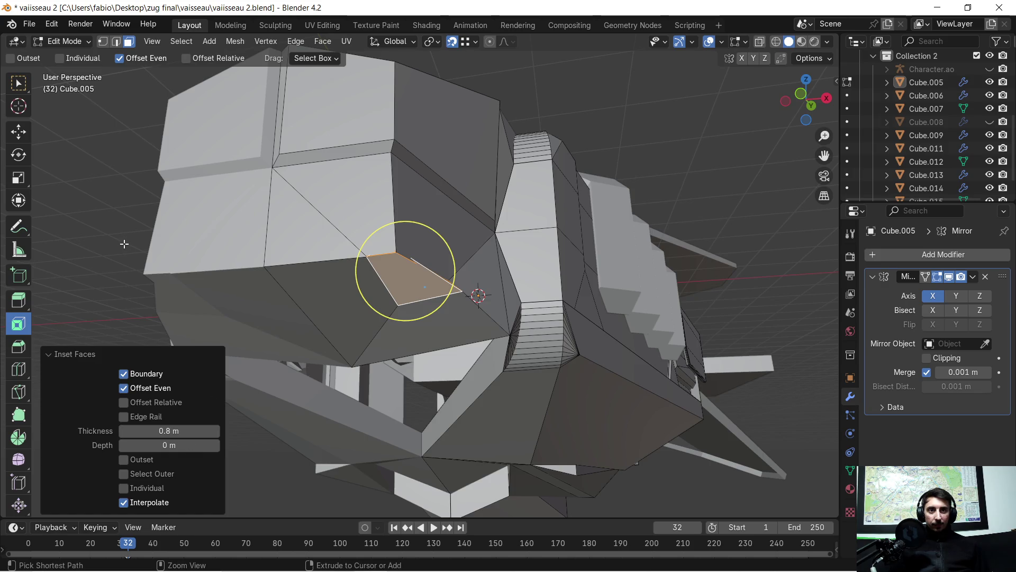
pyautogui.hotkey('ctrl', 'z')
# - Re-inset the side faces with a 0.08 m border and 0.05 m depth
pyautogui.press('i')
pyautogui.click(443, 250)
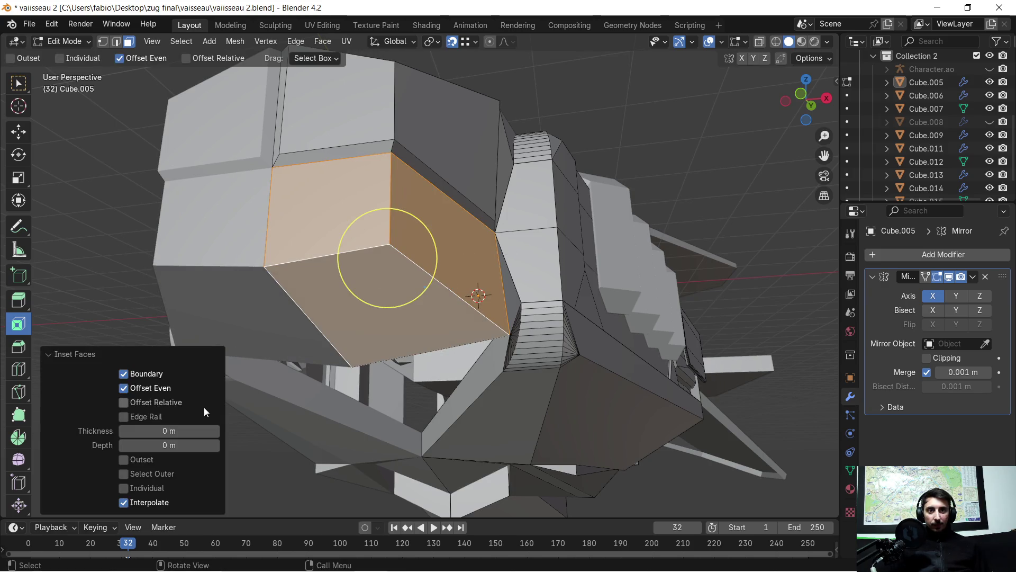
pyautogui.moveTo(162, 431)
pyautogui.mouseDown()
pyautogui.moveTo(183, 430)
pyautogui.moveTo(172, 430)
pyautogui.mouseUp()
pyautogui.doubleClick(172, 431)
pyautogui.write('0.08')
pyautogui.press('Return')
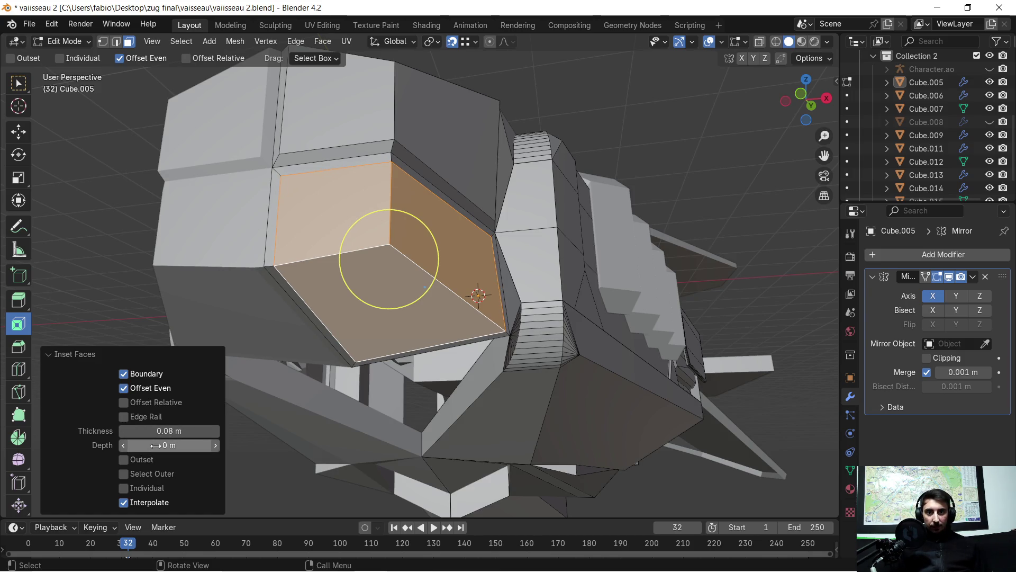
pyautogui.doubleClick(156, 445)
pyautogui.write('0.05')
pyautogui.press('Return')
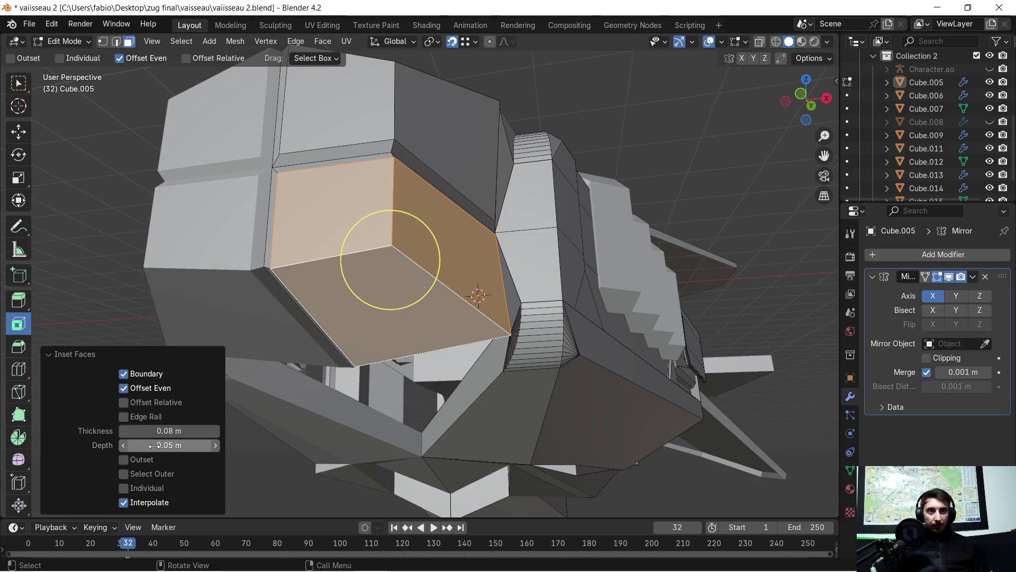
pyautogui.moveTo(548, 228)
pyautogui.mouseDown(button='middle')
pyautogui.moveTo(576, 269)
pyautogui.moveTo(581, 238)
pyautogui.moveTo(264, 115)
pyautogui.mouseUp(button='middle')
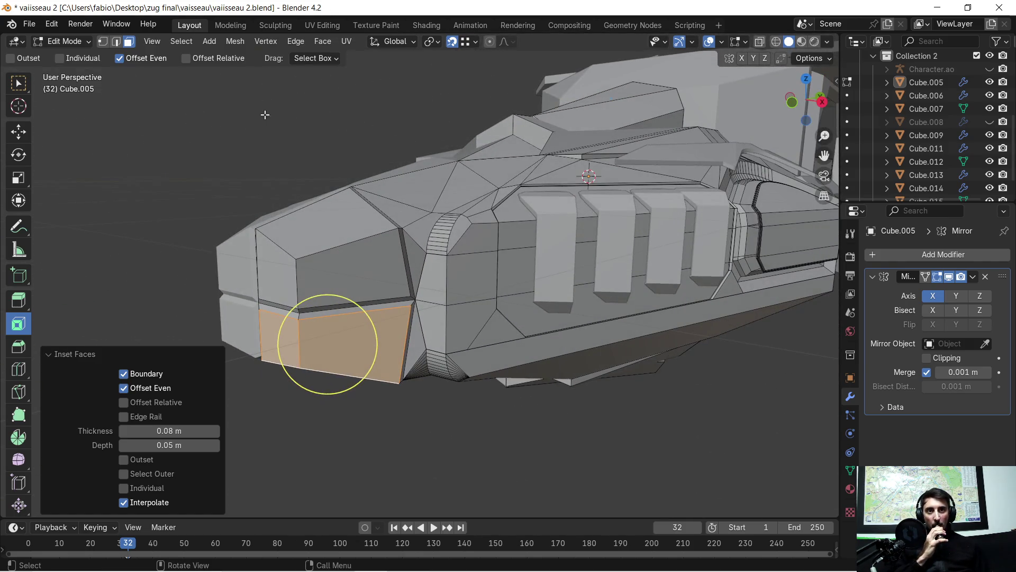
pyautogui.hotkey('ctrl', 'z')
pyautogui.scroll(-3, 265, 115)
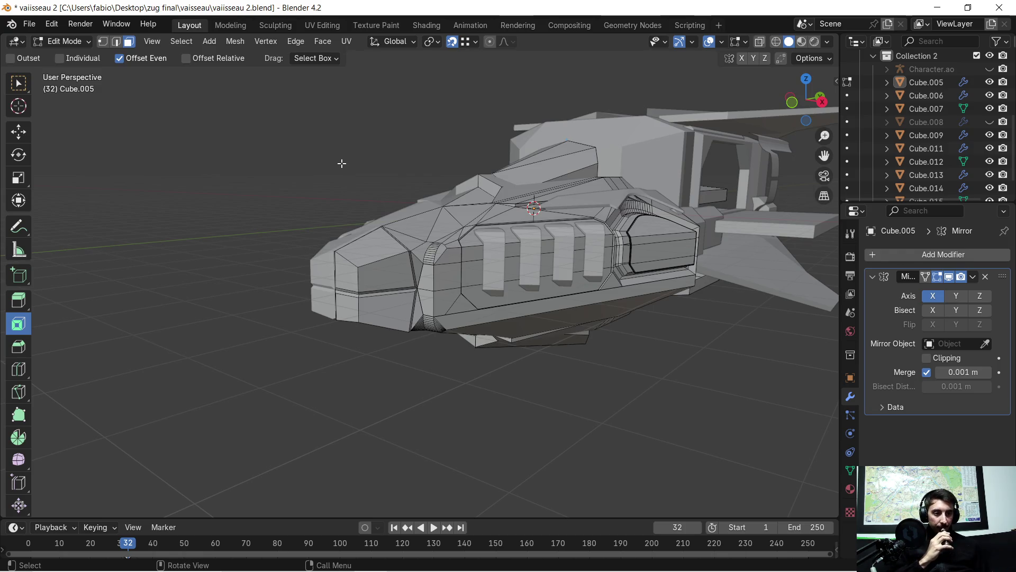
pyautogui.scroll(1, 341, 164)
pyautogui.moveTo(328, 161); pyautogui.dragTo(353, 197, button='middle')
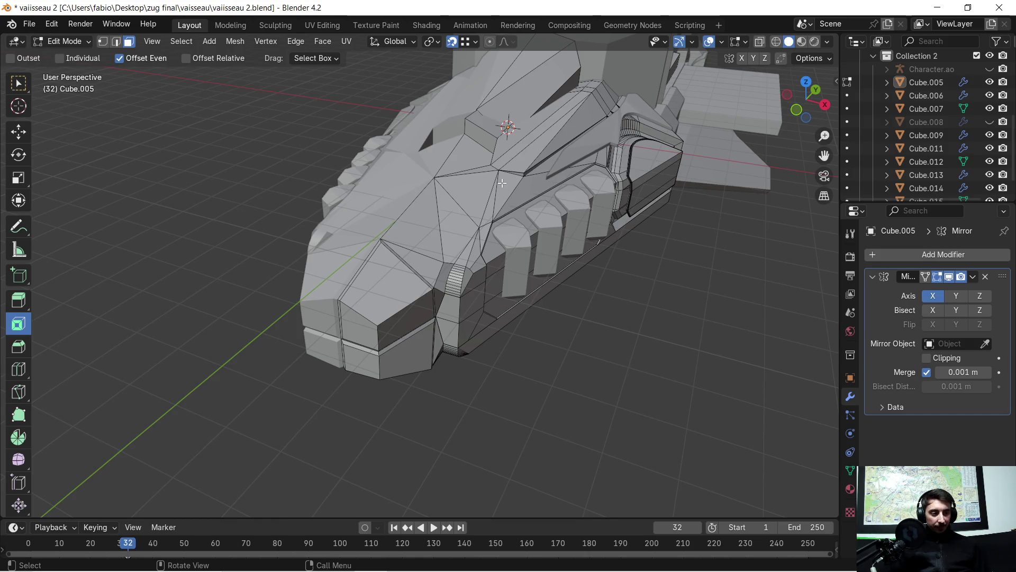
pyautogui.moveTo(441, 388); pyautogui.dragTo(365, 347, button='middle')
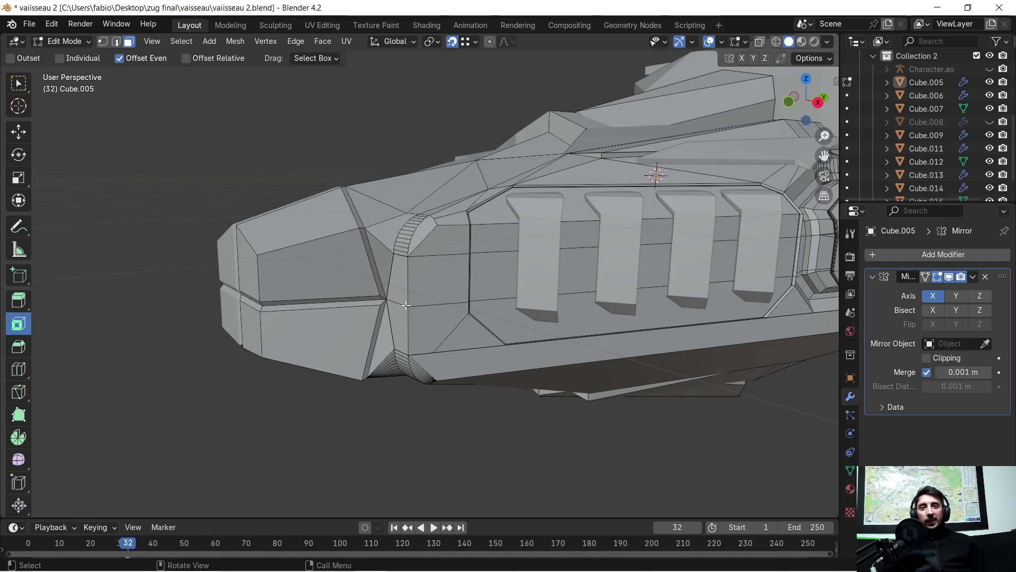
# - Clear the face selection and bevel the two nose edges outward to about 0.229 m
pyautogui.moveTo(346, 345)
pyautogui.mouseDown(button='middle')
pyautogui.moveTo(430, 318)
pyautogui.moveTo(389, 233)
pyautogui.moveTo(382, 270)
pyautogui.mouseUp(button='middle')
pyautogui.scroll(3, 389, 233)
pyautogui.click(353, 187)
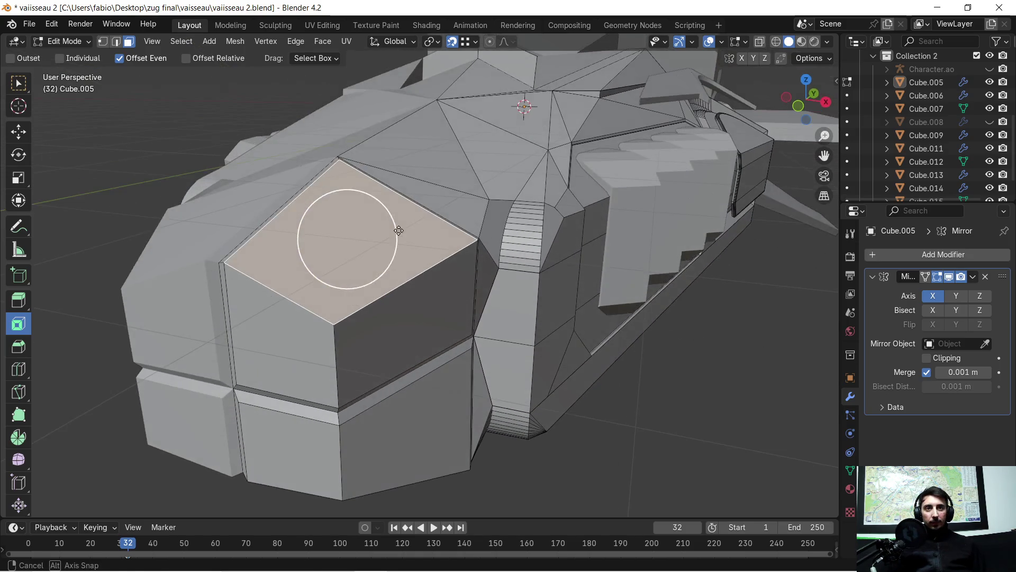
pyautogui.click(127, 41)
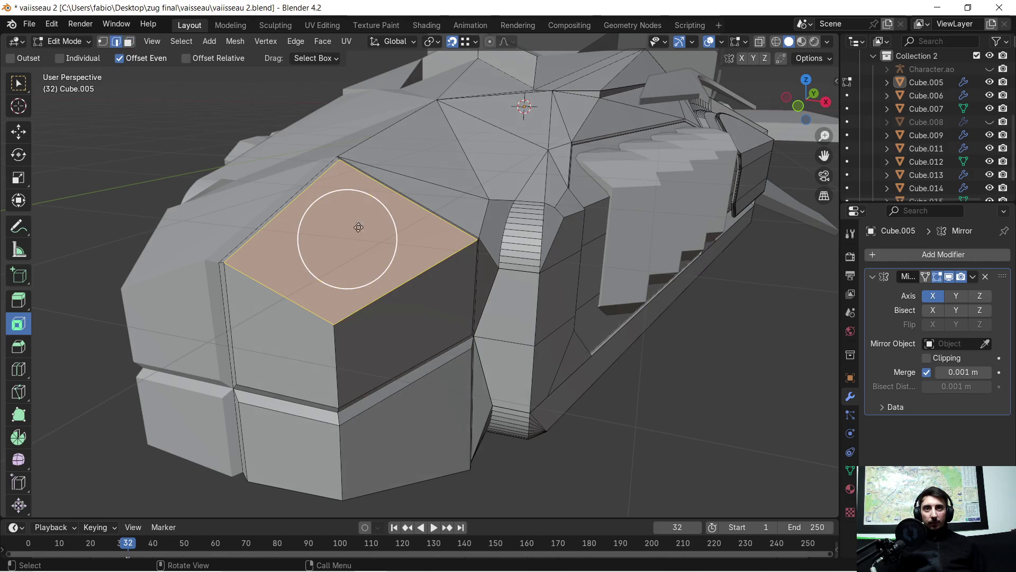
pyautogui.hotkey('alt', 'a')
pyautogui.moveTo(397, 271)
pyautogui.mouseDown(button='middle')
pyautogui.moveTo(453, 327)
pyautogui.moveTo(445, 318)
pyautogui.mouseUp(button='middle')
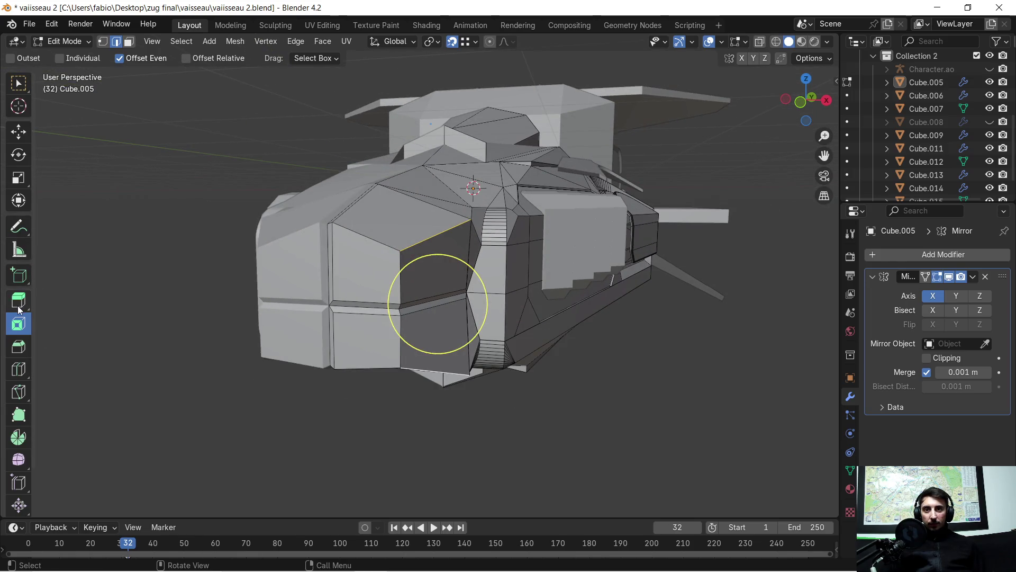
pyautogui.click(19, 346)
pyautogui.moveTo(425, 309)
pyautogui.mouseDown(button='middle')
pyautogui.moveTo(445, 305)
pyautogui.moveTo(450, 340)
pyautogui.moveTo(485, 342)
pyautogui.mouseUp(button='middle')
pyautogui.moveTo(541, 354); pyautogui.dragTo(569, 363)
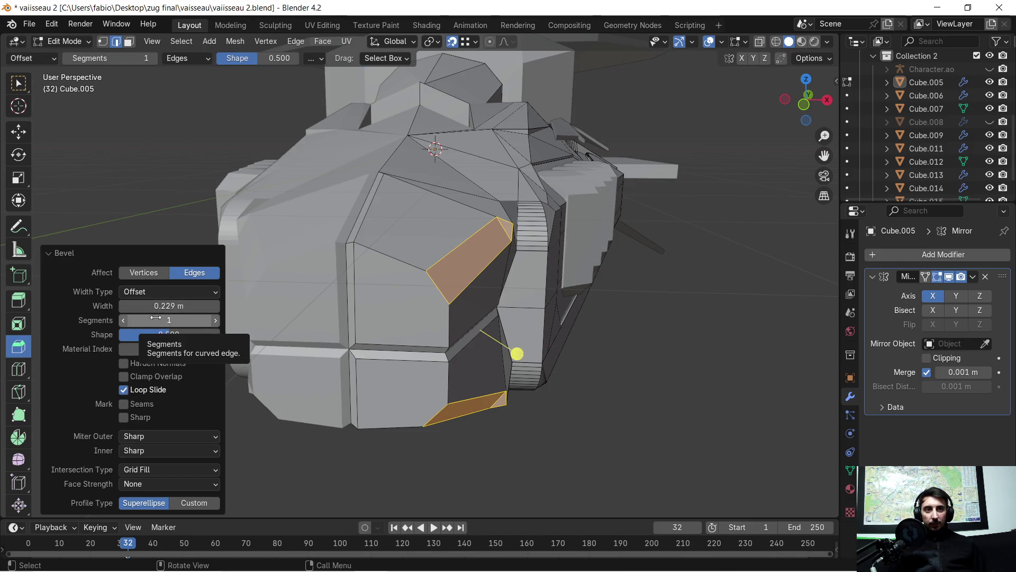
# - Round the bevel with 9 segments, finish it and briefly drop to Object Mode and back
pyautogui.moveTo(156, 320); pyautogui.dragTo(207, 319)
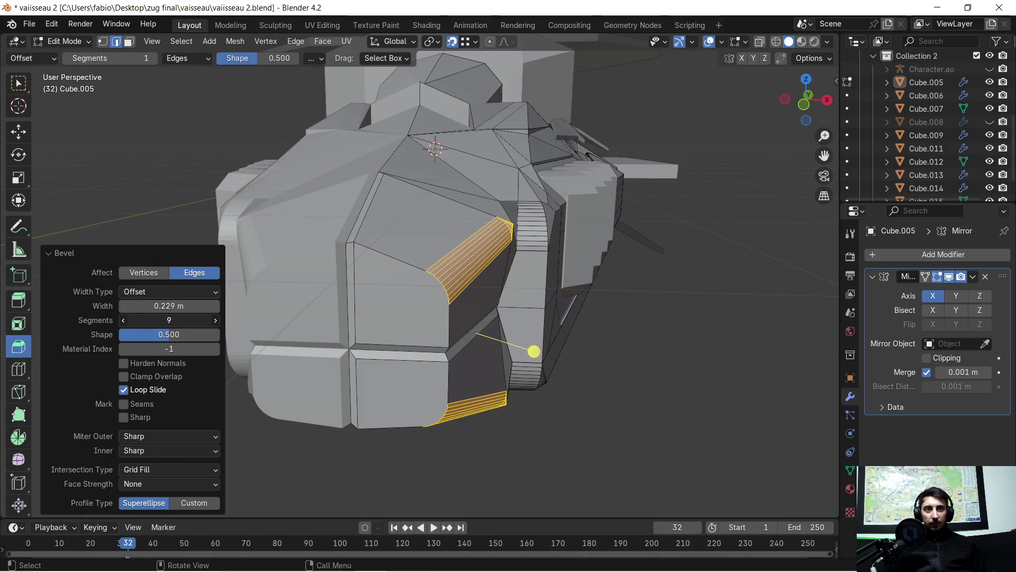
pyautogui.moveTo(411, 321)
pyautogui.mouseDown(button='middle')
pyautogui.moveTo(402, 330)
pyautogui.moveTo(322, 322)
pyautogui.moveTo(390, 318)
pyautogui.moveTo(440, 338)
pyautogui.moveTo(472, 326)
pyautogui.mouseUp(button='middle')
pyautogui.click(666, 354)
pyautogui.moveTo(668, 355); pyautogui.dragTo(647, 314, button='middle')
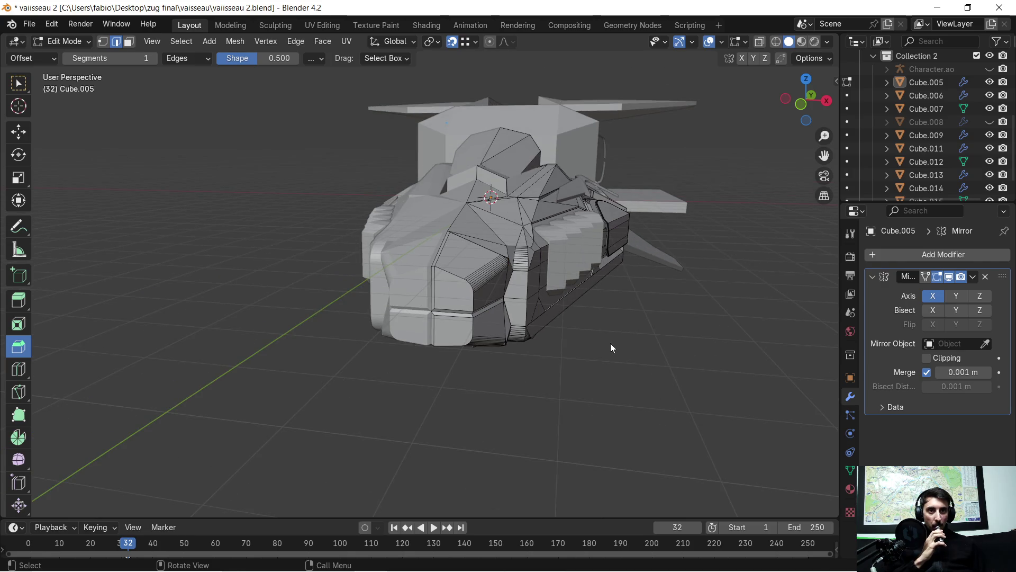
pyautogui.scroll(2, 608, 342)
pyautogui.press('Tab')
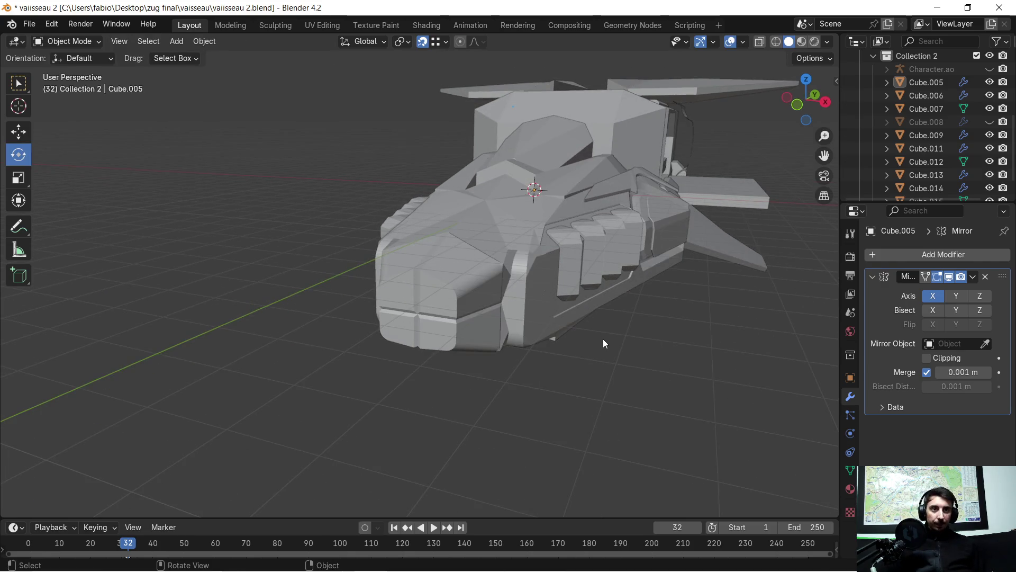
pyautogui.scroll(3, 603, 339)
pyautogui.scroll(-2, 577, 293)
pyautogui.moveTo(577, 292)
pyautogui.mouseDown(button='middle')
pyautogui.moveTo(626, 307)
pyautogui.moveTo(619, 319)
pyautogui.mouseUp(button='middle')
pyautogui.press('Tab')
# - Slide the selected front panel faces and edges of the nose along the Y axis
pyautogui.click(612, 325)
pyautogui.keyDown('shift'); pyautogui.click(612, 341); pyautogui.keyUp('shift')
pyautogui.scroll(4, 469, 270)
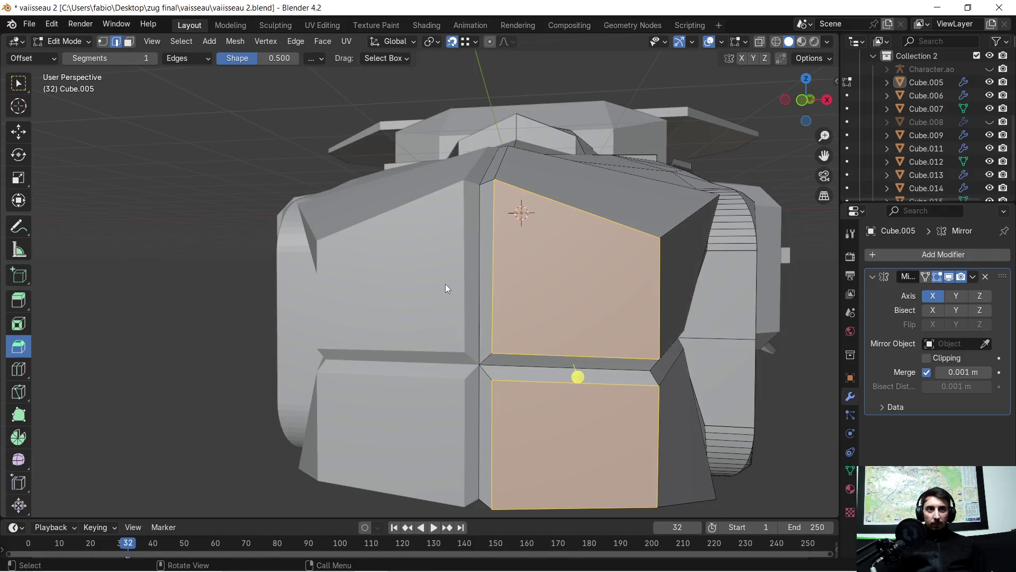
pyautogui.keyDown('shift'); pyautogui.click(484, 274); pyautogui.keyUp('shift')
pyautogui.keyDown('shift'); pyautogui.click(493, 365); pyautogui.keyUp('shift')
pyautogui.keyDown('shift'); pyautogui.click(481, 391); pyautogui.keyUp('shift')
pyautogui.scroll(-4, 500, 373)
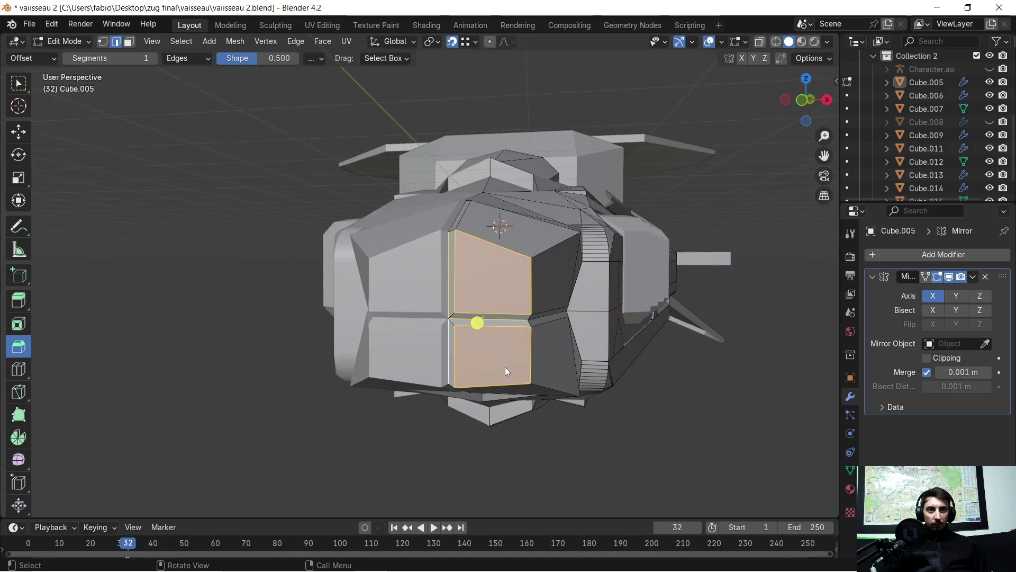
pyautogui.moveTo(505, 367)
pyautogui.mouseDown(button='middle')
pyautogui.moveTo(399, 372)
pyautogui.moveTo(421, 358)
pyautogui.mouseUp(button='middle')
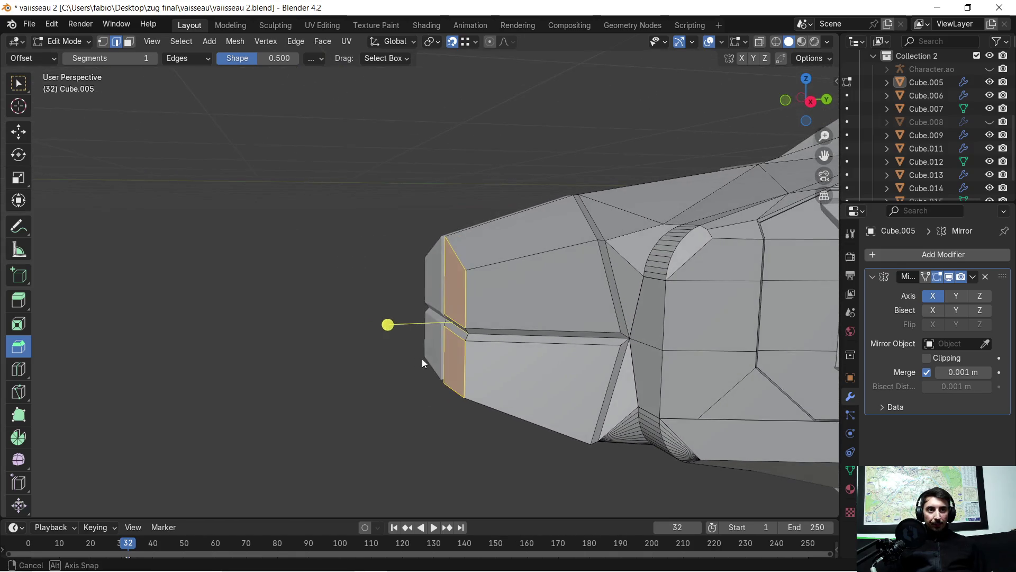
pyautogui.press('g')
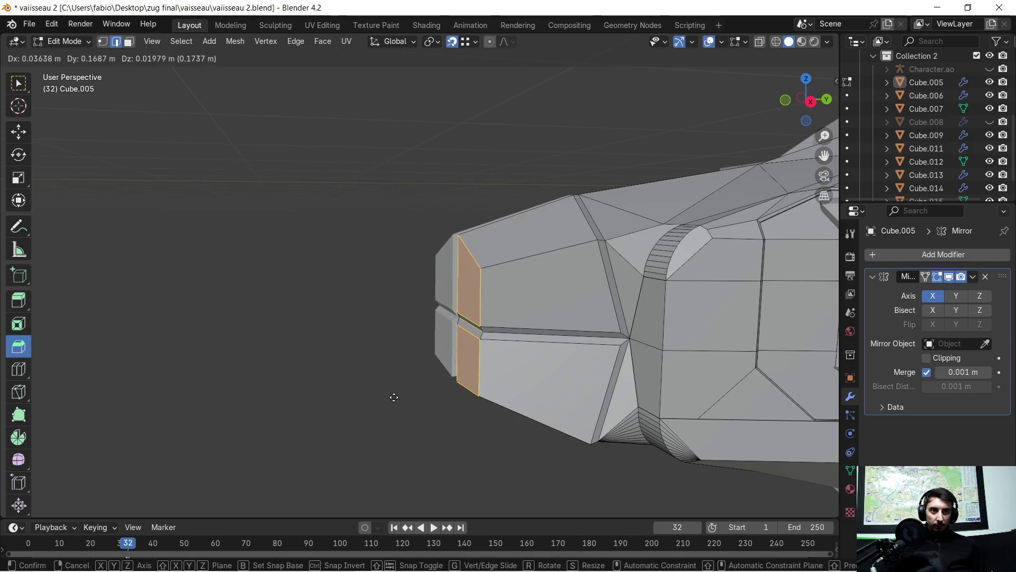
pyautogui.press('y')
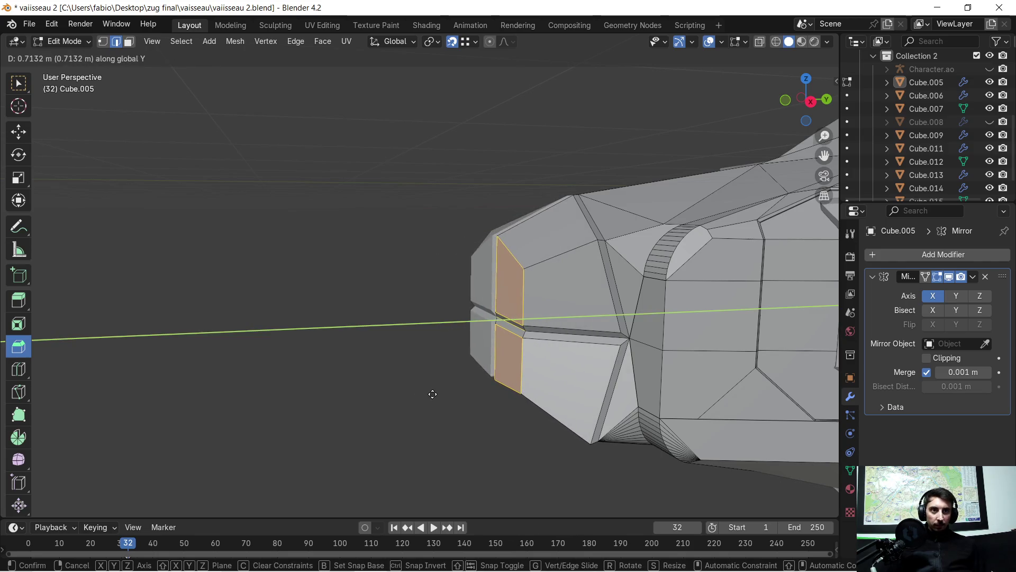
pyautogui.click(433, 394)
pyautogui.moveTo(461, 394)
pyautogui.mouseDown(button='middle')
pyautogui.moveTo(522, 380)
pyautogui.moveTo(525, 356)
pyautogui.moveTo(633, 352)
pyautogui.moveTo(544, 355)
pyautogui.moveTo(562, 352)
pyautogui.mouseUp(button='middle')
pyautogui.scroll(2, 602, 327)
pyautogui.hotkey('alt', 'a')
# - Delete the thin strip of faces between the upper and lower nose panels
pyautogui.moveTo(662, 334)
pyautogui.mouseDown(button='middle')
pyautogui.moveTo(580, 378)
pyautogui.moveTo(501, 362)
pyautogui.moveTo(480, 323)
pyautogui.moveTo(458, 312)
pyautogui.moveTo(525, 323)
pyautogui.moveTo(468, 318)
pyautogui.moveTo(451, 225)
pyautogui.mouseUp(button='middle')
pyautogui.scroll(2, 570, 377)
pyautogui.scroll(2, 501, 361)
pyautogui.scroll(2, 494, 411)
pyautogui.scroll(2, 479, 323)
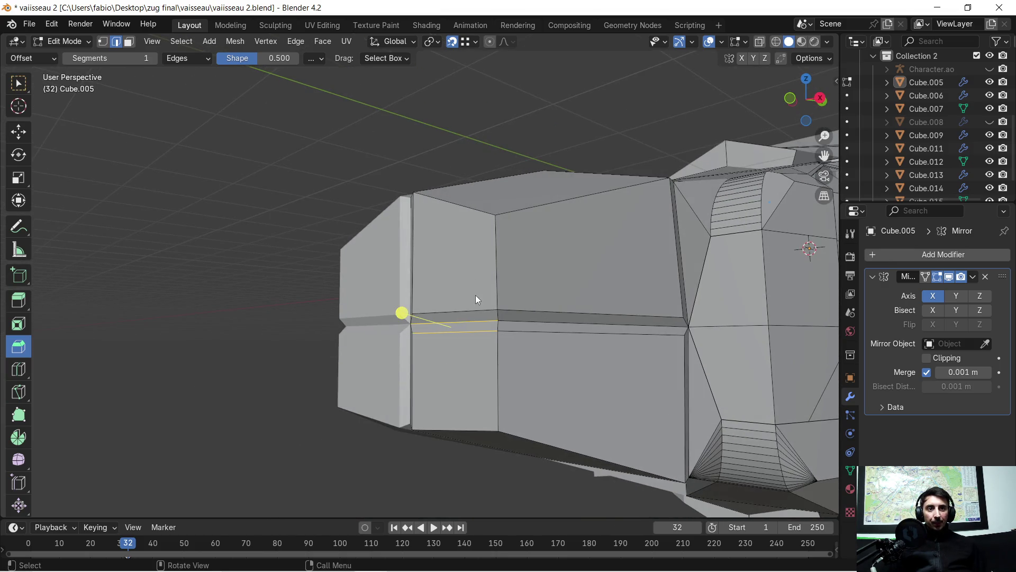
pyautogui.scroll(3, 475, 295)
pyautogui.scroll(2, 491, 343)
pyautogui.scroll(1, 476, 337)
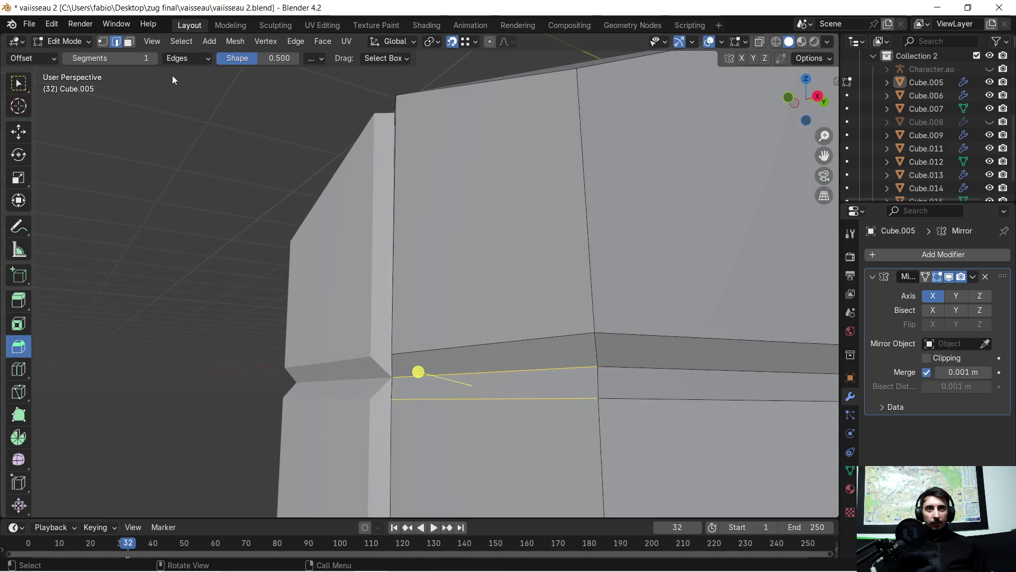
pyautogui.click(130, 44)
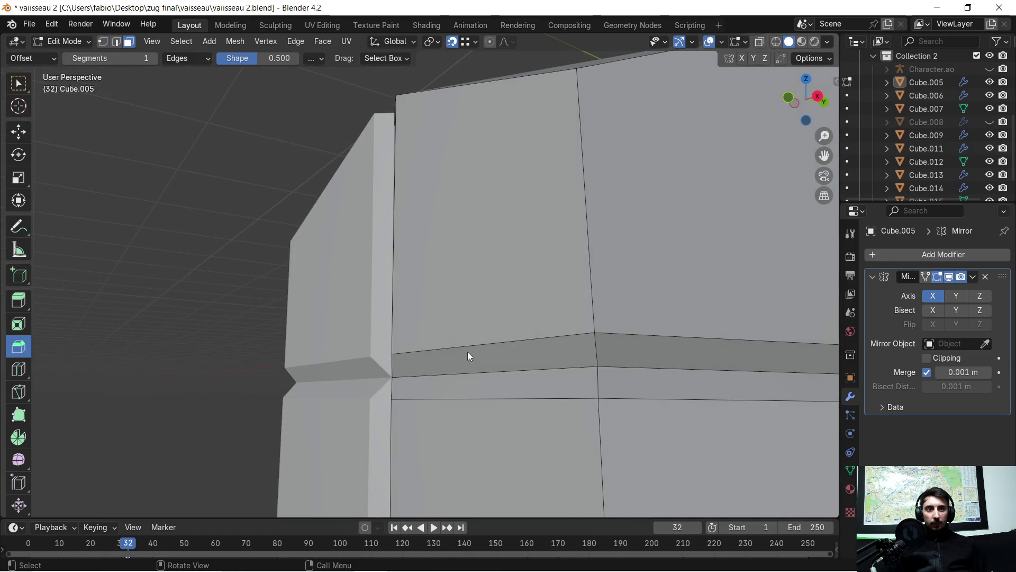
pyautogui.click(472, 382)
pyautogui.keyDown('shift'); pyautogui.click(625, 356); pyautogui.keyUp('shift')
pyautogui.keyDown('ctrl'); pyautogui.click(619, 377); pyautogui.keyUp('ctrl')
pyautogui.moveTo(620, 377)
pyautogui.mouseDown(button='middle')
pyautogui.moveTo(547, 366)
pyautogui.moveTo(610, 380)
pyautogui.mouseUp(button='middle')
pyautogui.press('x')
pyautogui.click(531, 367)
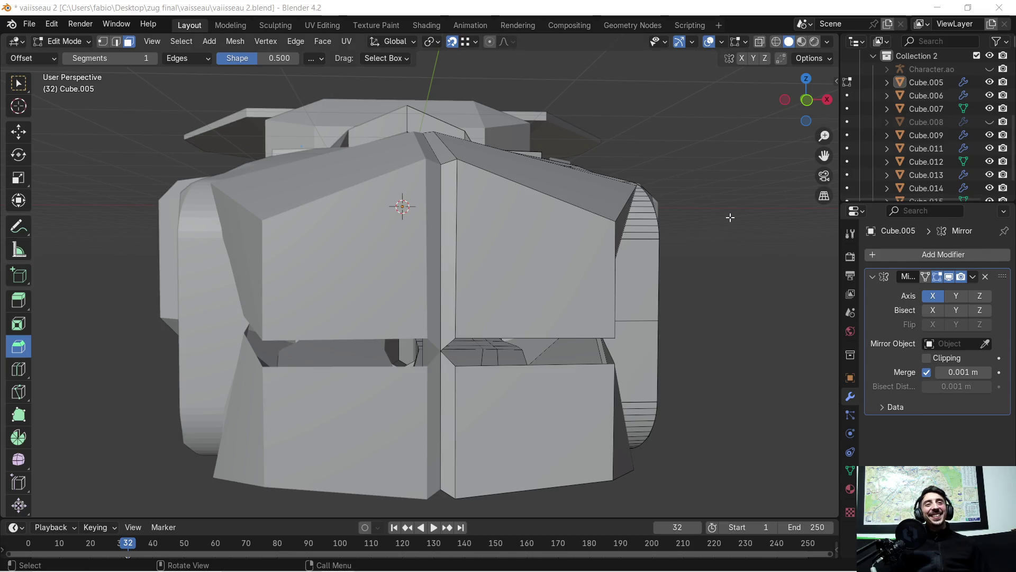
pyautogui.scroll(5, 603, 353)
# - Lower the upper gap edge 0.08 m along Z in edge select mode
pyautogui.moveTo(604, 353); pyautogui.dragTo(404, 316, button='middle')
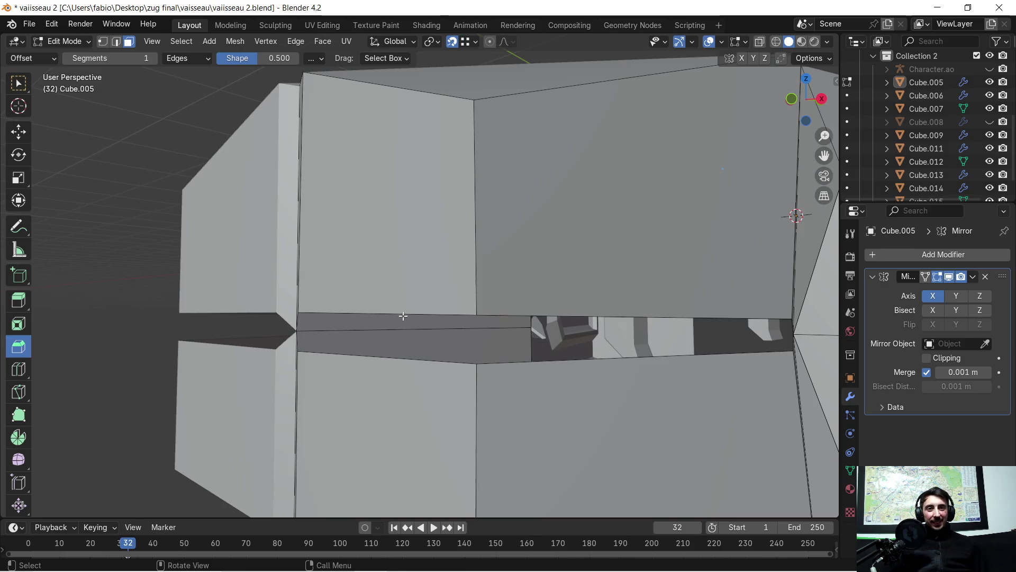
pyautogui.click(405, 316)
pyautogui.click(118, 42)
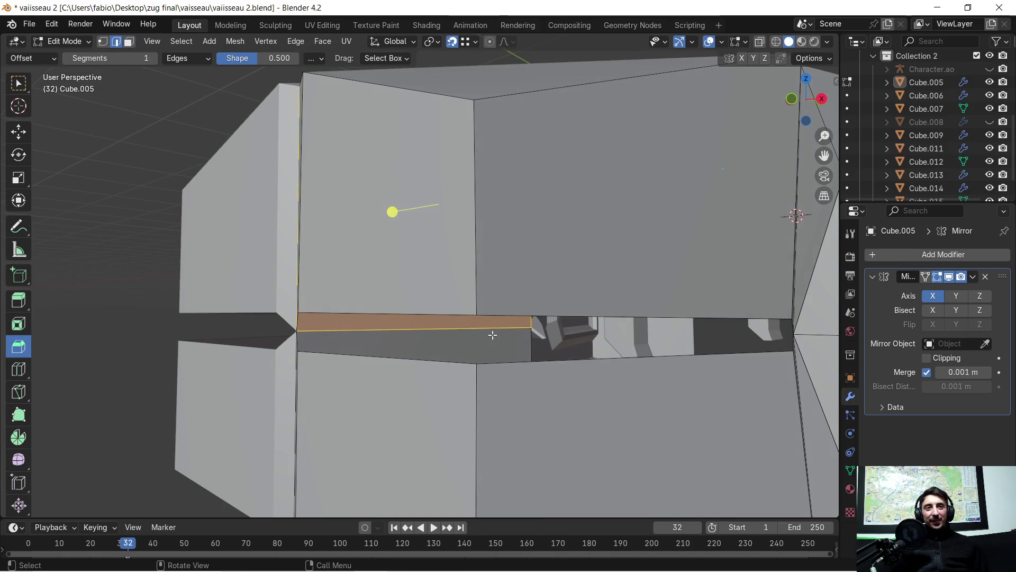
pyautogui.click(457, 313)
pyautogui.moveTo(469, 334)
pyautogui.mouseDown(button='middle')
pyautogui.moveTo(502, 321)
pyautogui.moveTo(514, 343)
pyautogui.mouseUp(button='middle')
pyautogui.scroll(4, 511, 344)
pyautogui.click(512, 344)
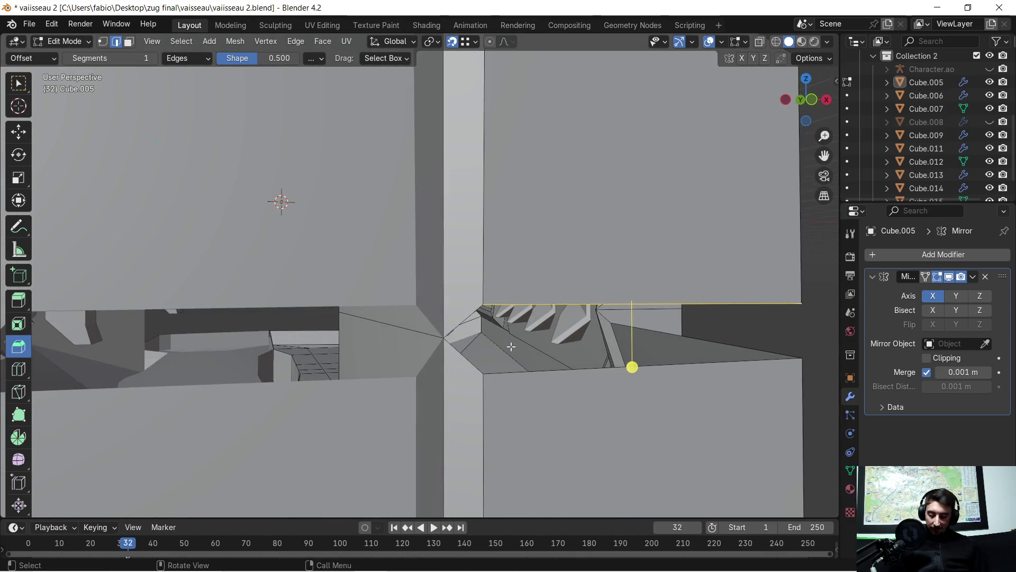
pyautogui.press('g')
pyautogui.press('z')
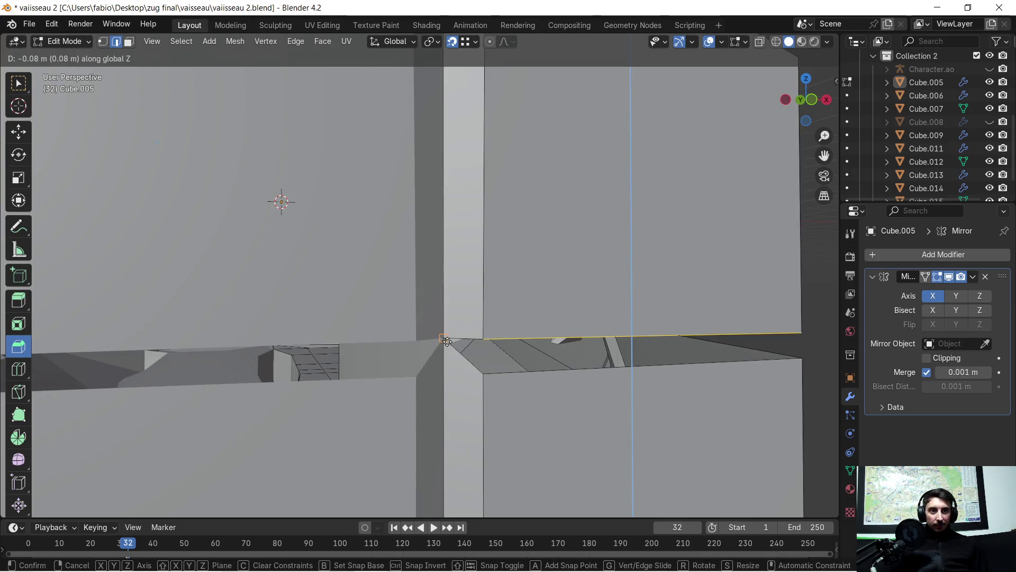
pyautogui.click(447, 339)
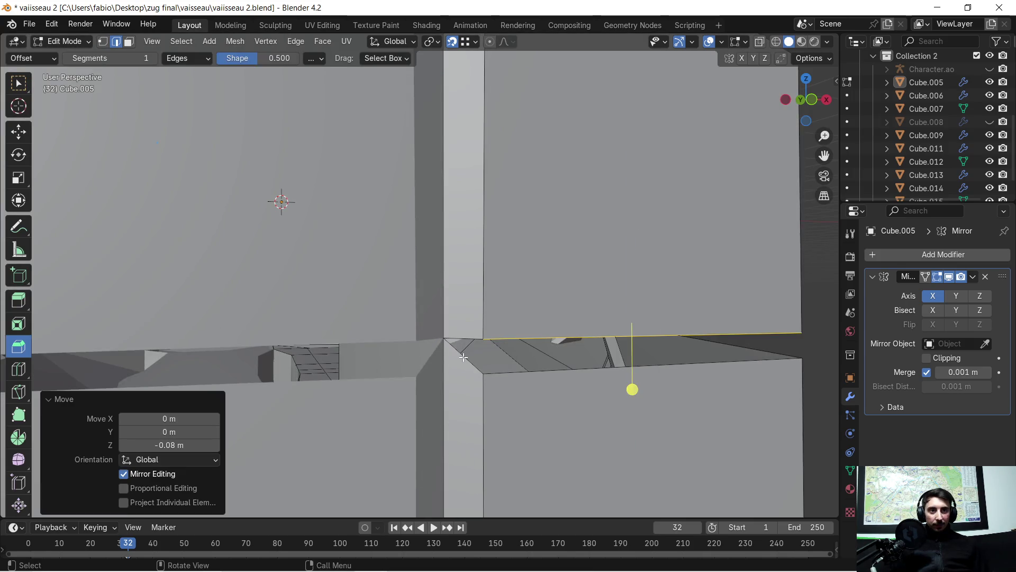
# - Raise the lower gap edge 0.08 m along Z so the panels meet in one seam
pyautogui.moveTo(497, 369)
pyautogui.mouseDown(button='middle')
pyautogui.moveTo(571, 349)
pyautogui.moveTo(461, 332)
pyautogui.moveTo(374, 214)
pyautogui.mouseUp(button='middle')
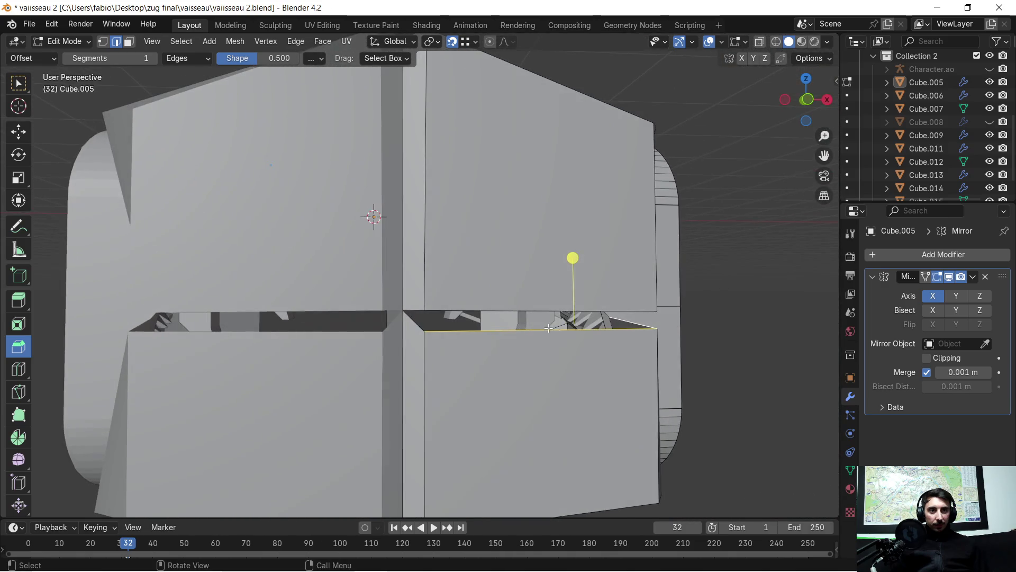
pyautogui.scroll(4, 437, 326)
pyautogui.press('g')
pyautogui.press('z')
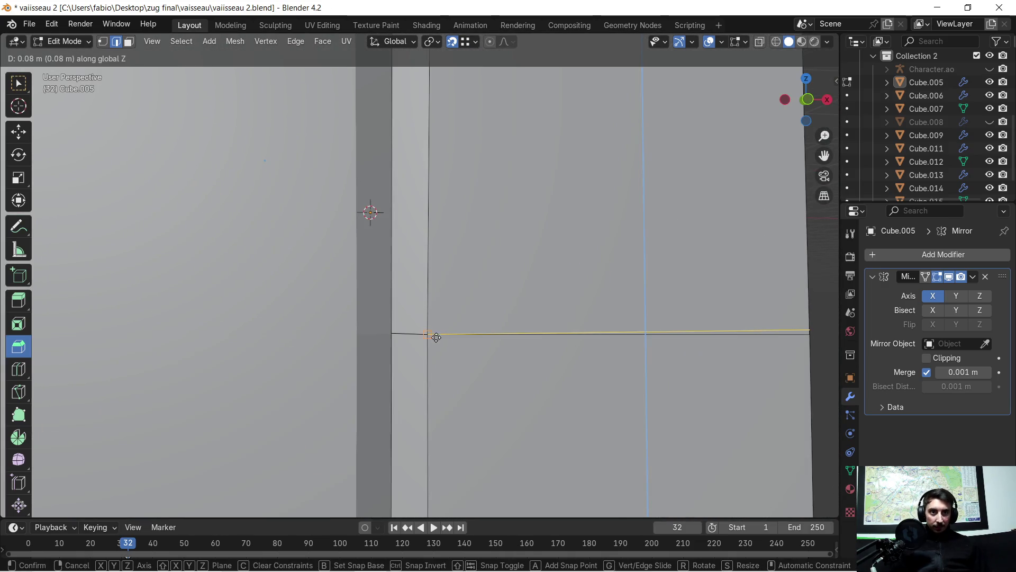
pyautogui.click(433, 330)
pyautogui.scroll(-6, 432, 329)
pyautogui.moveTo(445, 318)
pyautogui.mouseDown(button='middle')
pyautogui.moveTo(565, 328)
pyautogui.moveTo(595, 291)
pyautogui.mouseUp(button='middle')
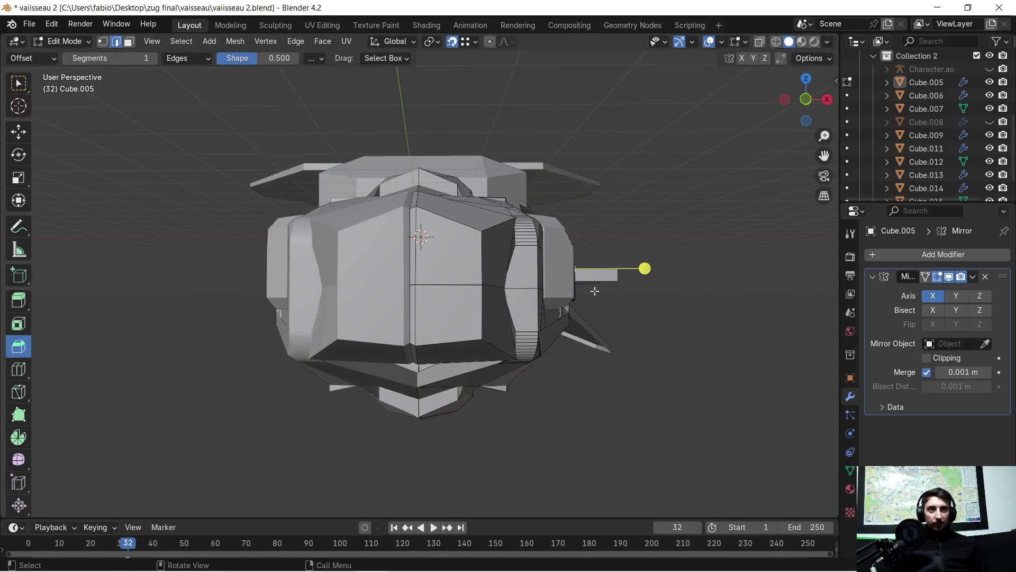
pyautogui.press('a')
pyautogui.press('m')
pyautogui.click(666, 325)
pyautogui.scroll(2, 477, 215)
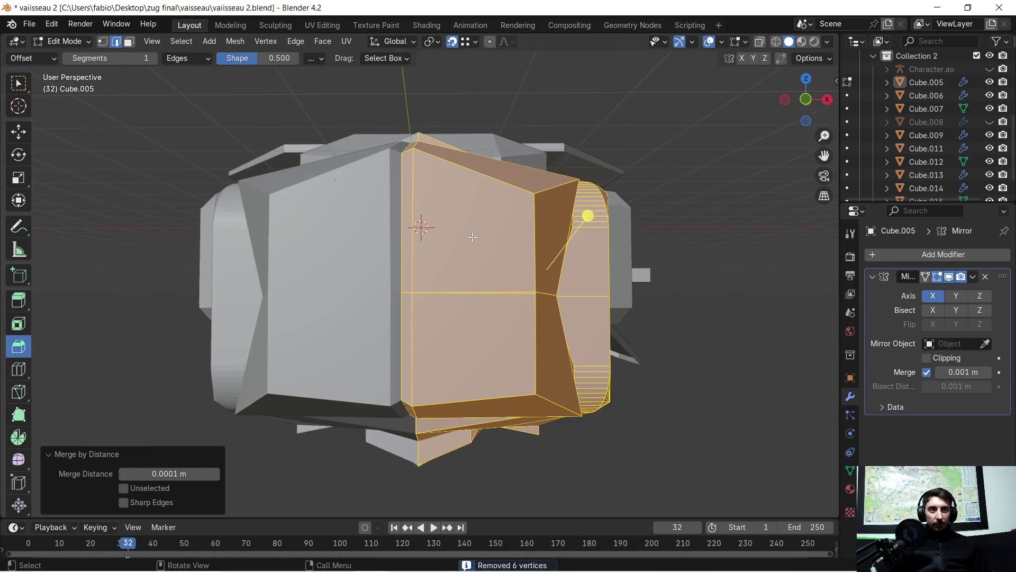
pyautogui.scroll(2, 477, 234)
pyautogui.moveTo(492, 207); pyautogui.dragTo(454, 244, button='middle')
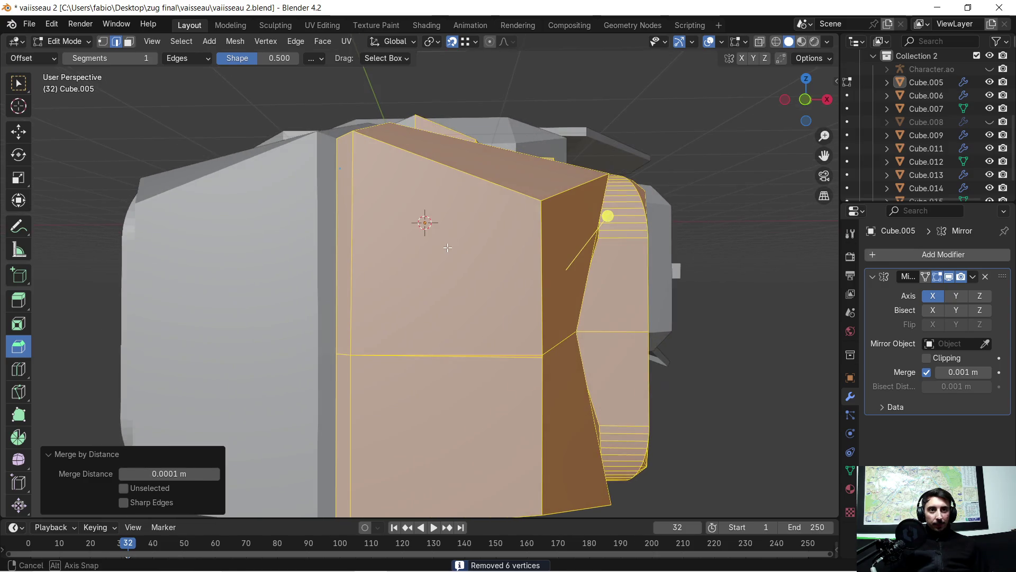
pyautogui.click(805, 100)
pyautogui.scroll(-4, 499, 232)
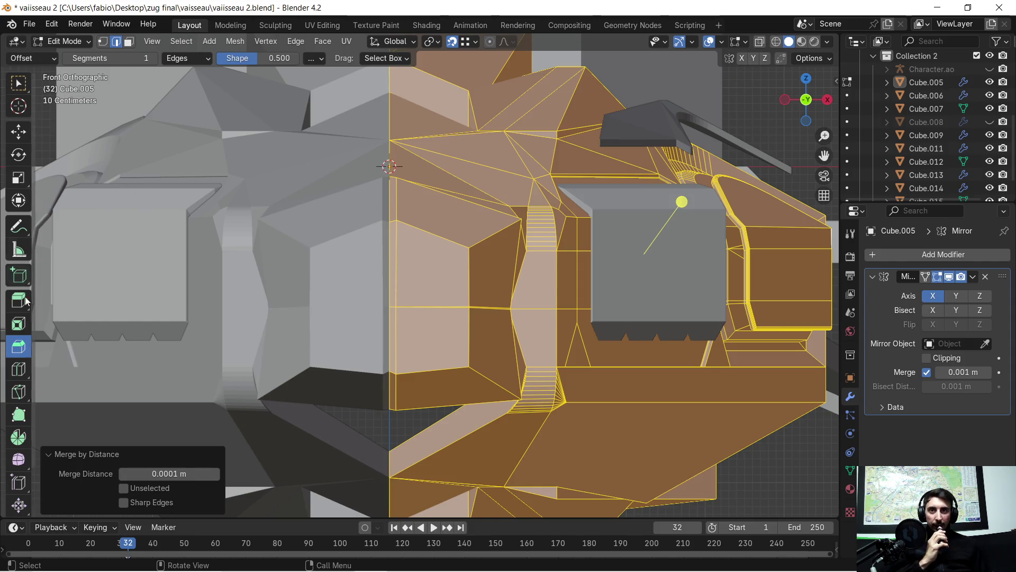
pyautogui.scroll(-2, 18, 370)
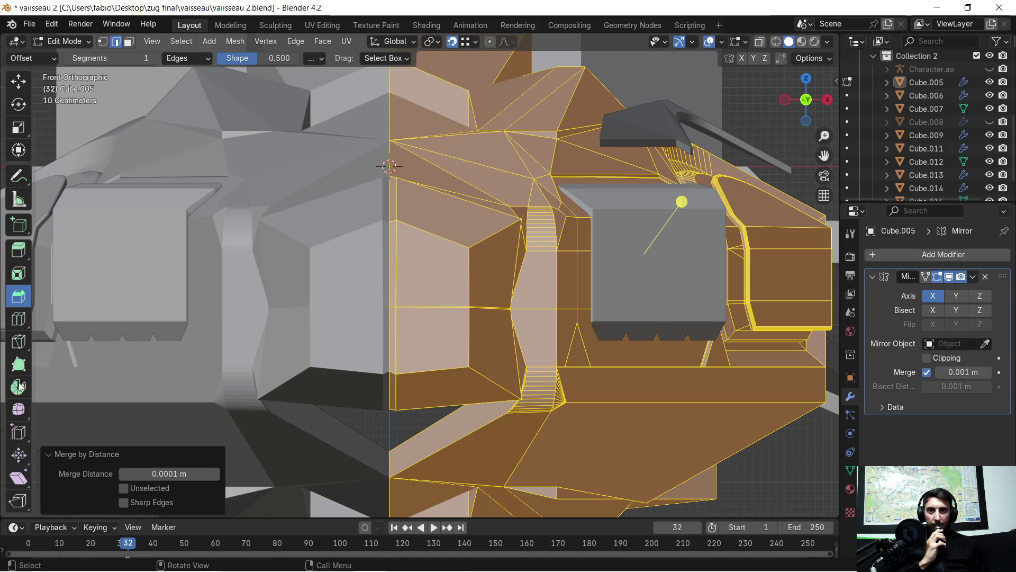
# - Knife-cut the hatch panel outline around the side face using Z-axis constraints for vertical segments
pyautogui.click(19, 340)
pyautogui.scroll(3, 388, 246)
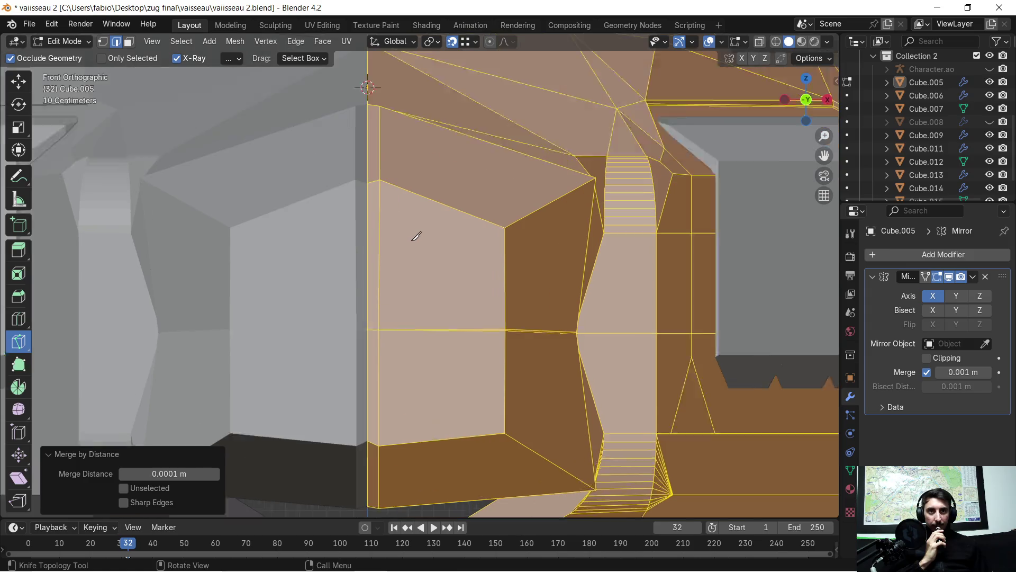
pyautogui.scroll(2, 397, 239)
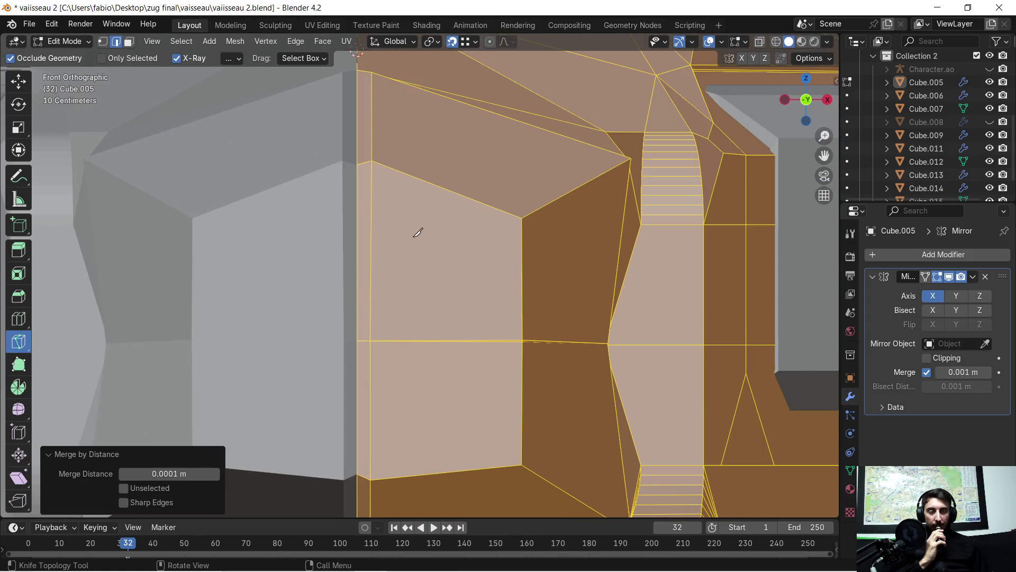
pyautogui.click(389, 210)
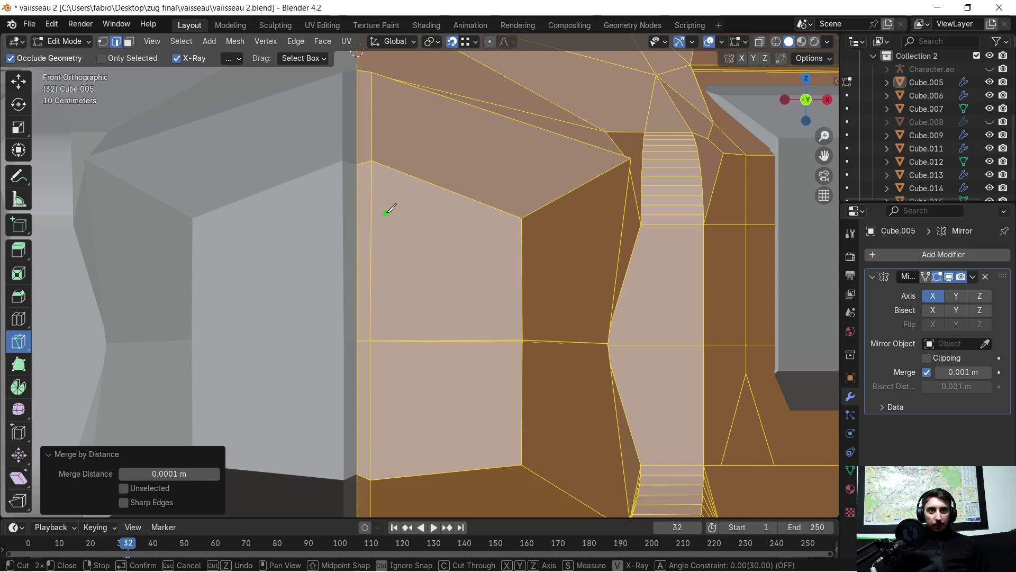
pyautogui.press('z')
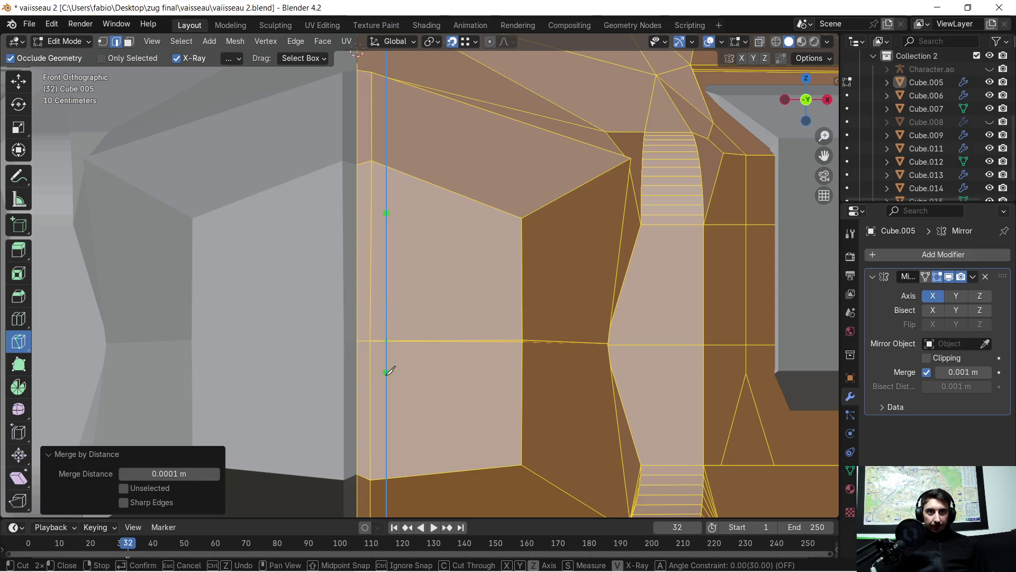
pyautogui.click(387, 442)
pyautogui.press('z')
pyautogui.click(398, 448)
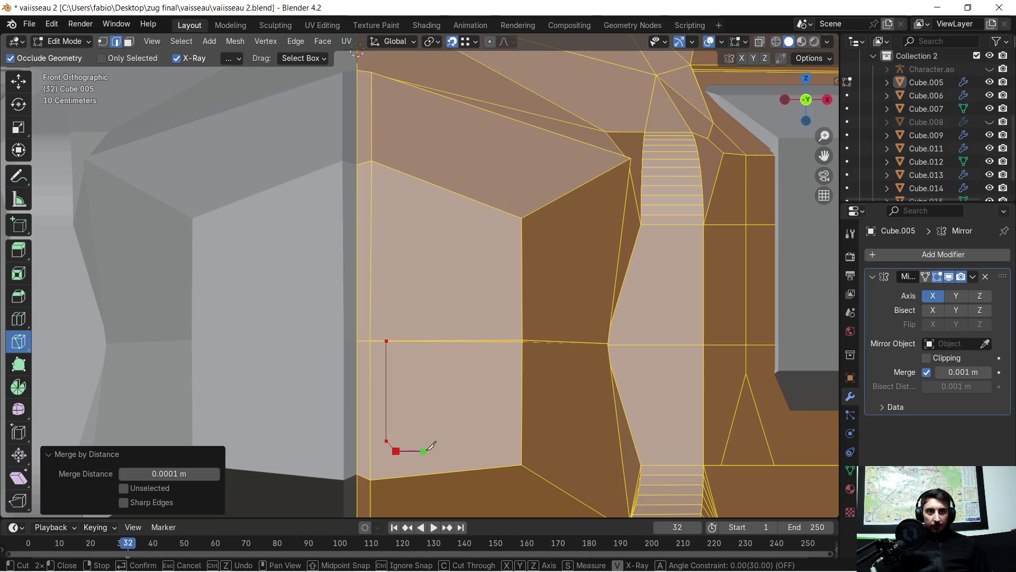
pyautogui.click(501, 437)
pyautogui.press('z')
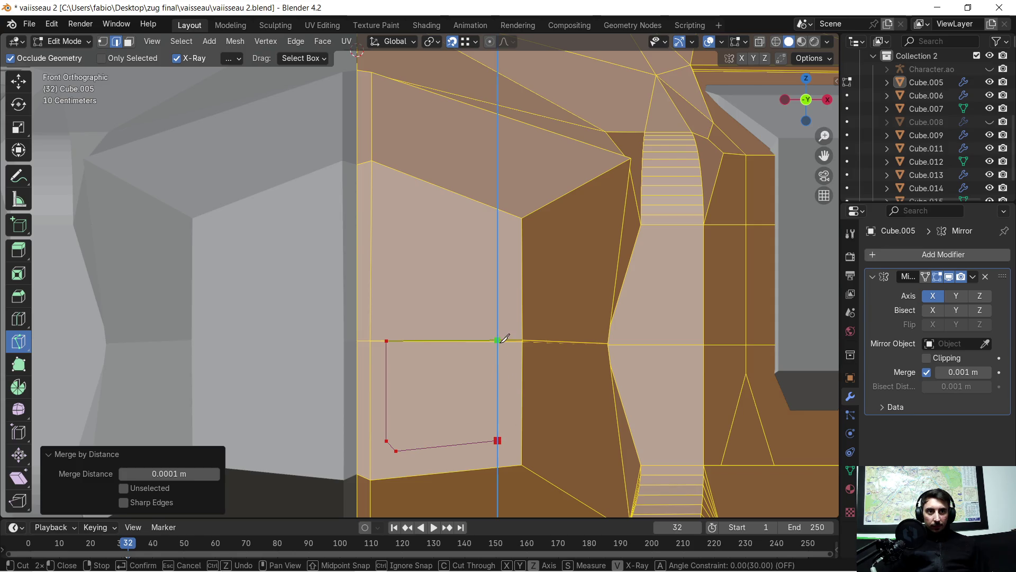
pyautogui.click(504, 337)
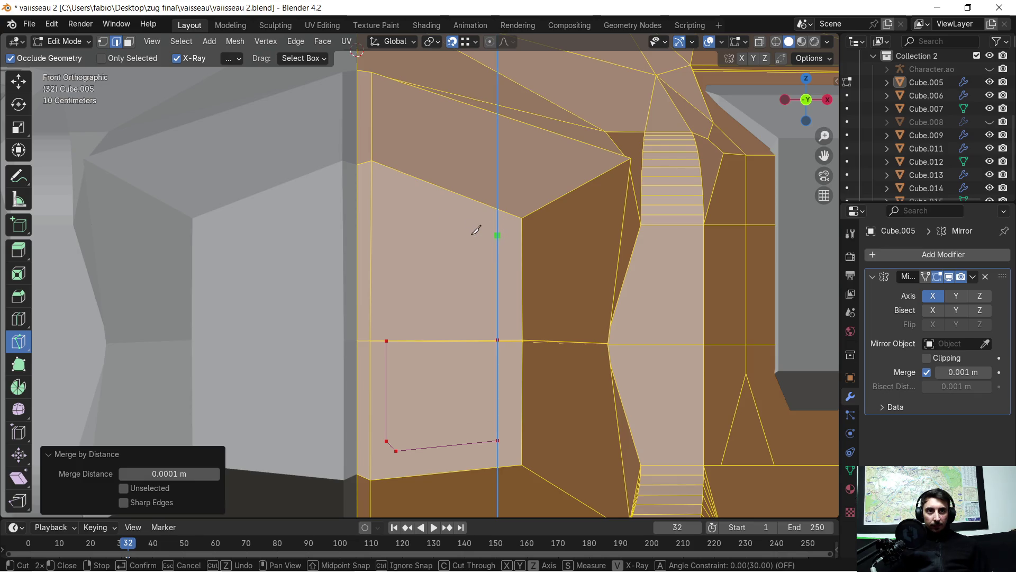
pyautogui.click(474, 230)
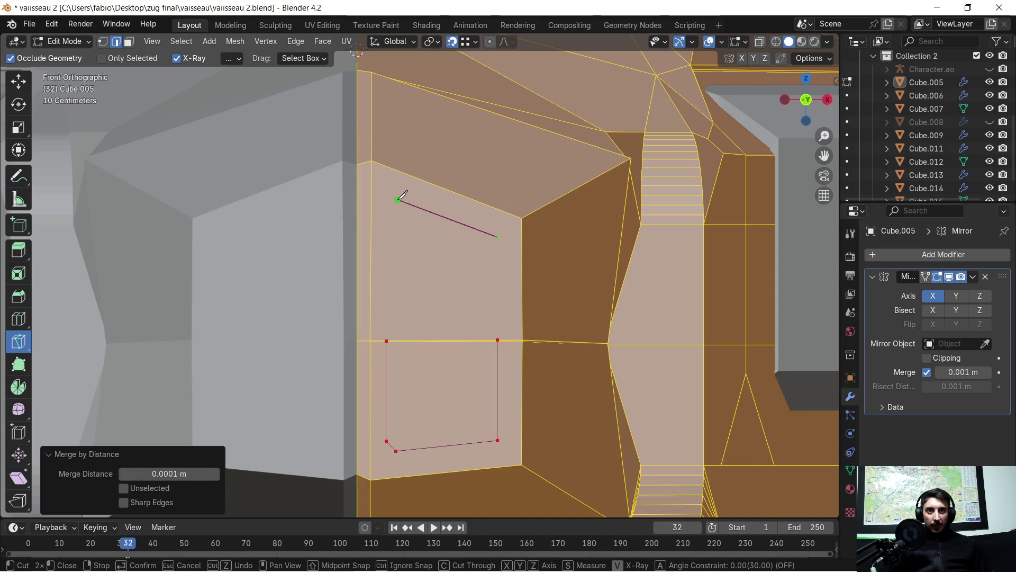
pyautogui.click(398, 199)
pyautogui.click(388, 207)
# - Cut the panel's inner vertical sides down to the horizontal edge and confirm the knife cut
pyautogui.press('y')
pyautogui.press('y')
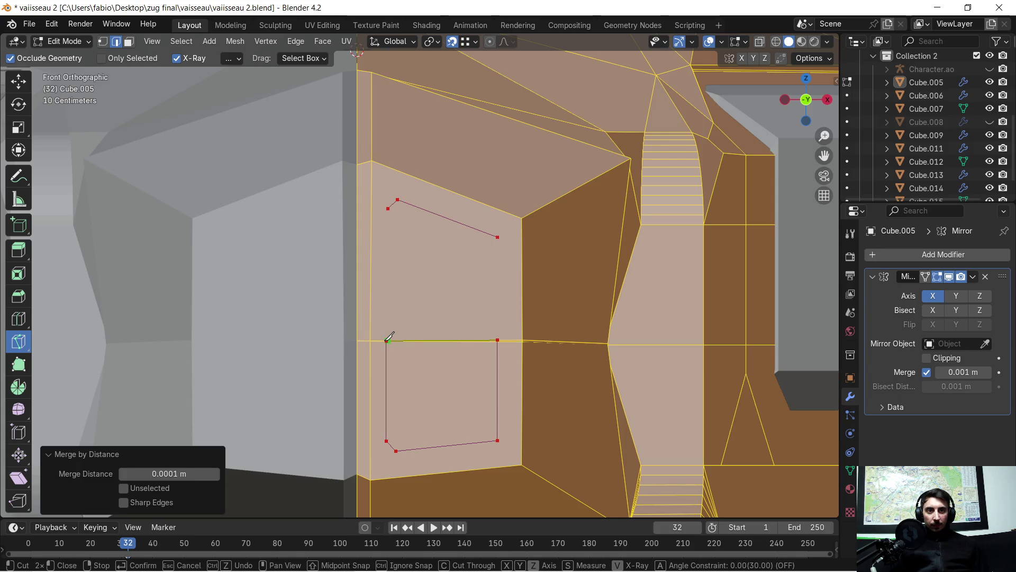
pyautogui.press('z')
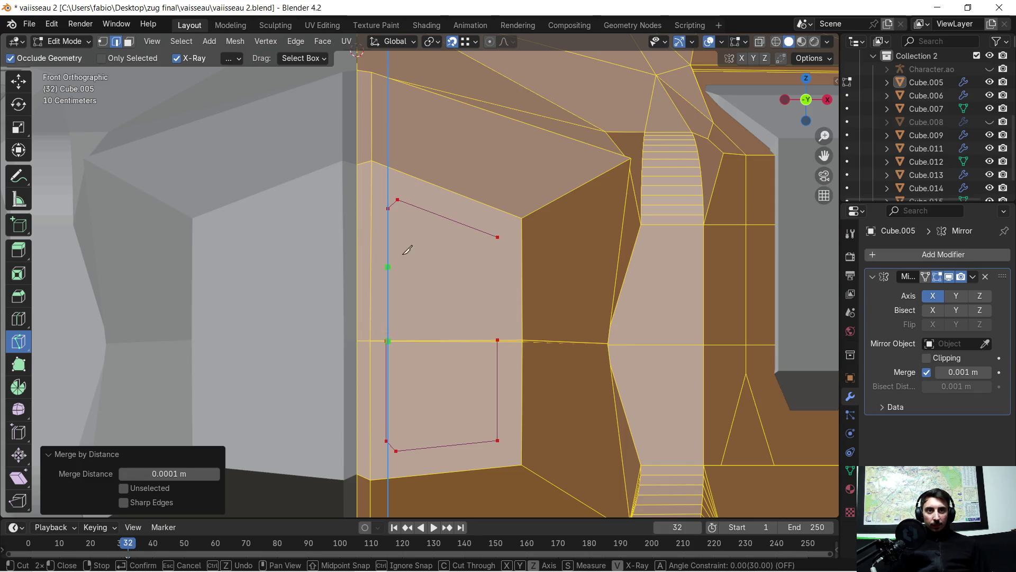
pyautogui.click(398, 206)
pyautogui.press('z')
pyautogui.click(498, 236)
pyautogui.press('z')
pyautogui.click(498, 340)
pyautogui.press('z')
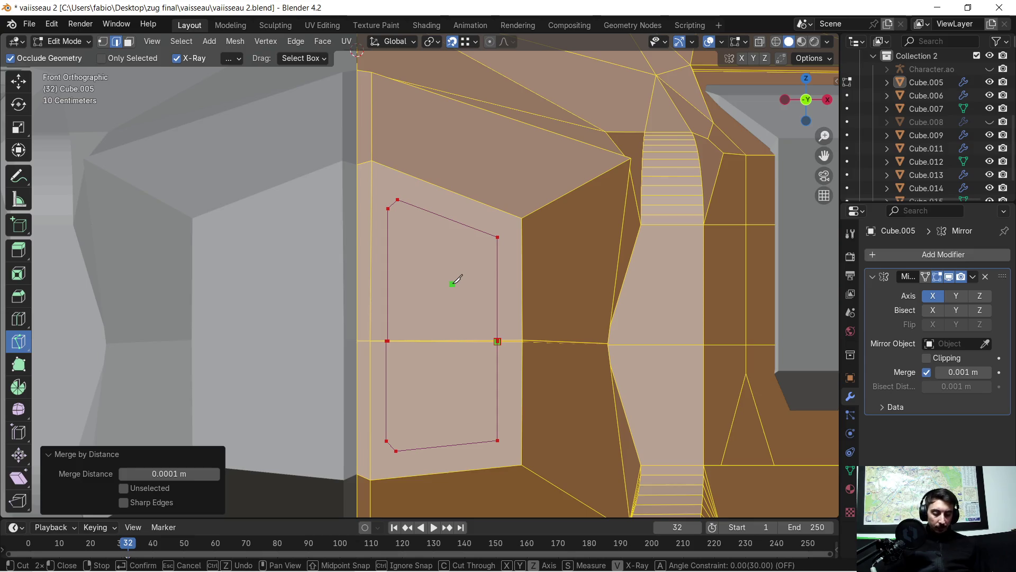
pyautogui.press('Return')
pyautogui.scroll(3, 462, 284)
pyautogui.moveTo(477, 334)
pyautogui.mouseDown(button='middle')
pyautogui.moveTo(422, 315)
pyautogui.moveTo(415, 322)
pyautogui.mouseUp(button='middle')
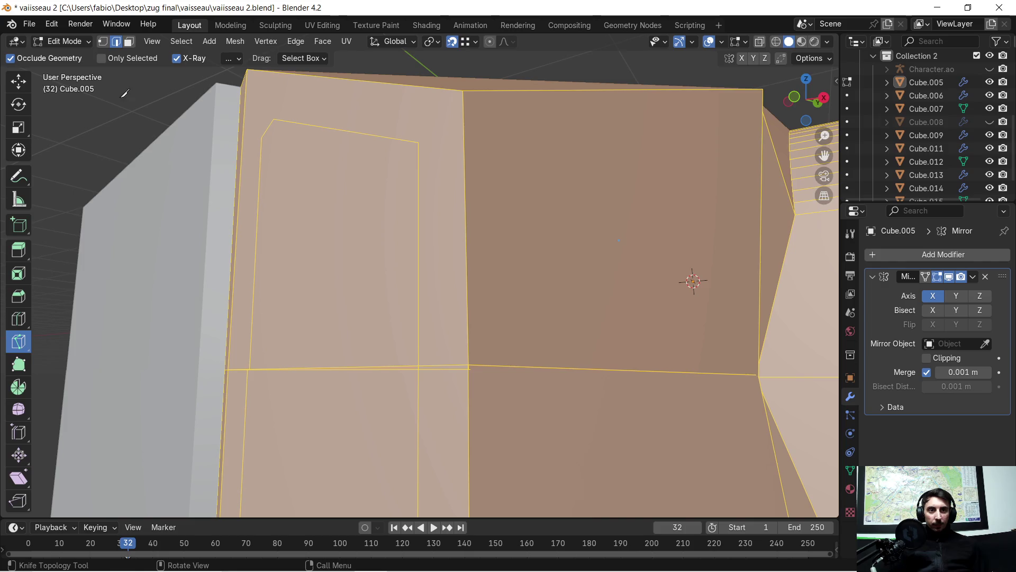
# - Move one outline corner vertex up along Z onto the hull edge and adjust its depth along Y
pyautogui.click(102, 41)
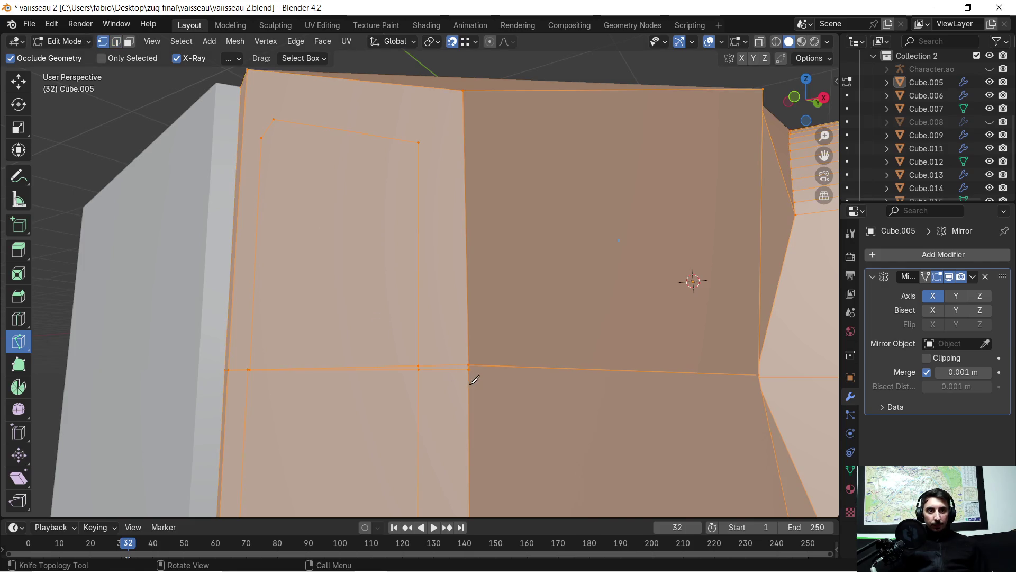
pyautogui.click(18, 79)
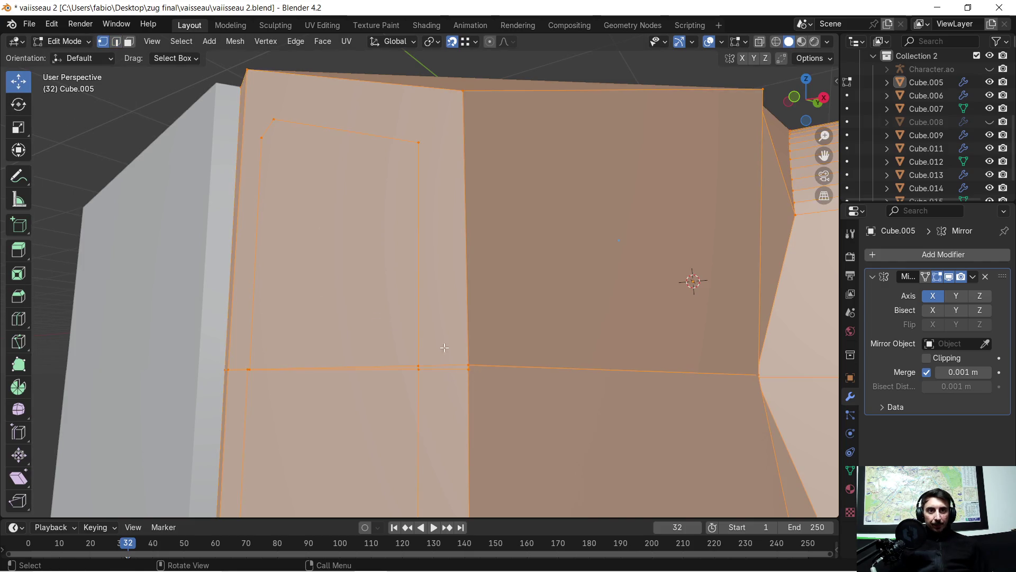
pyautogui.scroll(2, 477, 398)
pyautogui.click(487, 409)
pyautogui.scroll(3, 486, 408)
pyautogui.scroll(-2, 493, 398)
pyautogui.moveTo(492, 381)
pyautogui.mouseDown(button='middle')
pyautogui.moveTo(502, 388)
pyautogui.moveTo(492, 409)
pyautogui.mouseUp(button='middle')
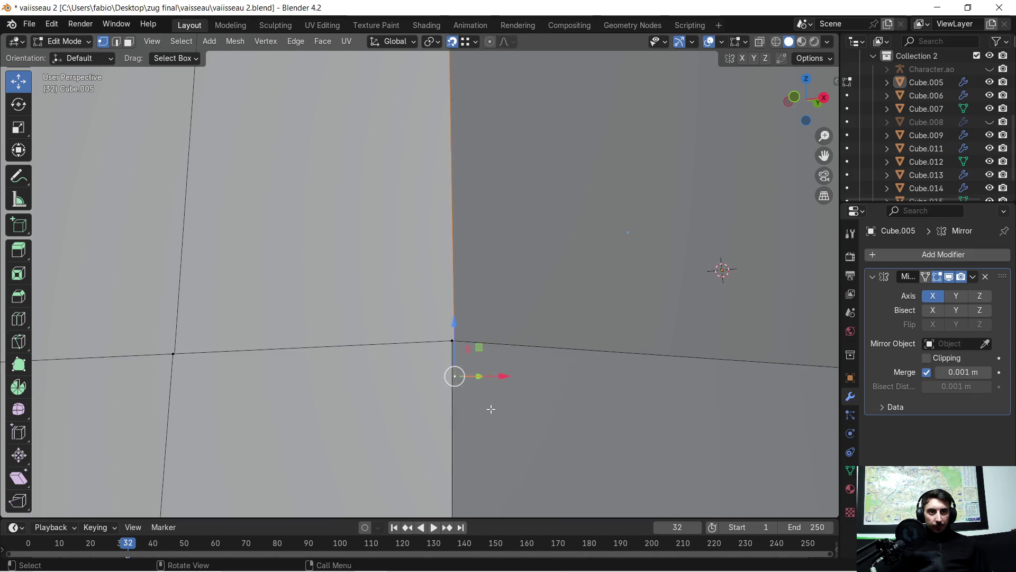
pyautogui.press('g')
pyautogui.press('z')
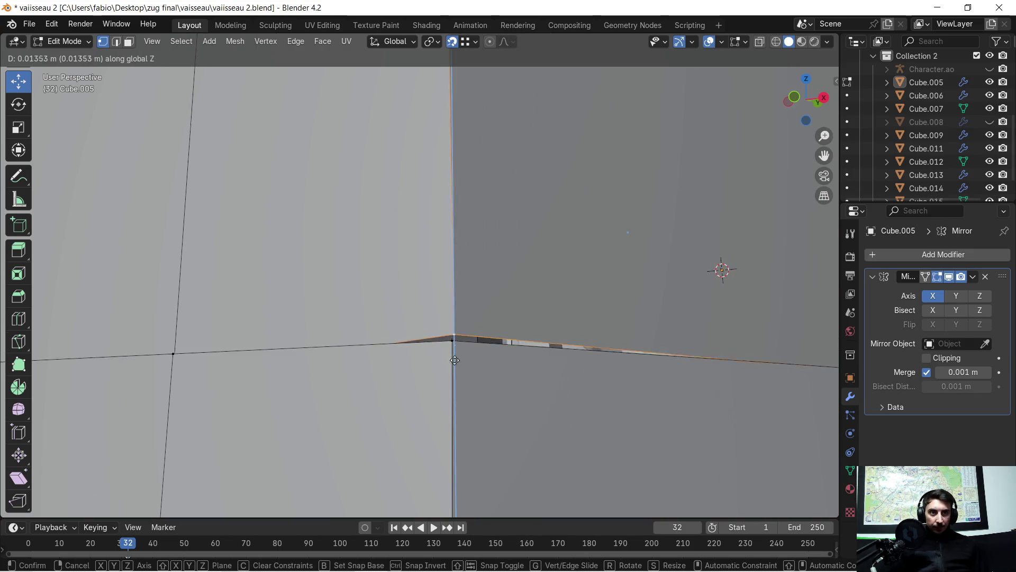
pyautogui.click(312, 343)
pyautogui.moveTo(312, 344); pyautogui.dragTo(370, 306, button='middle')
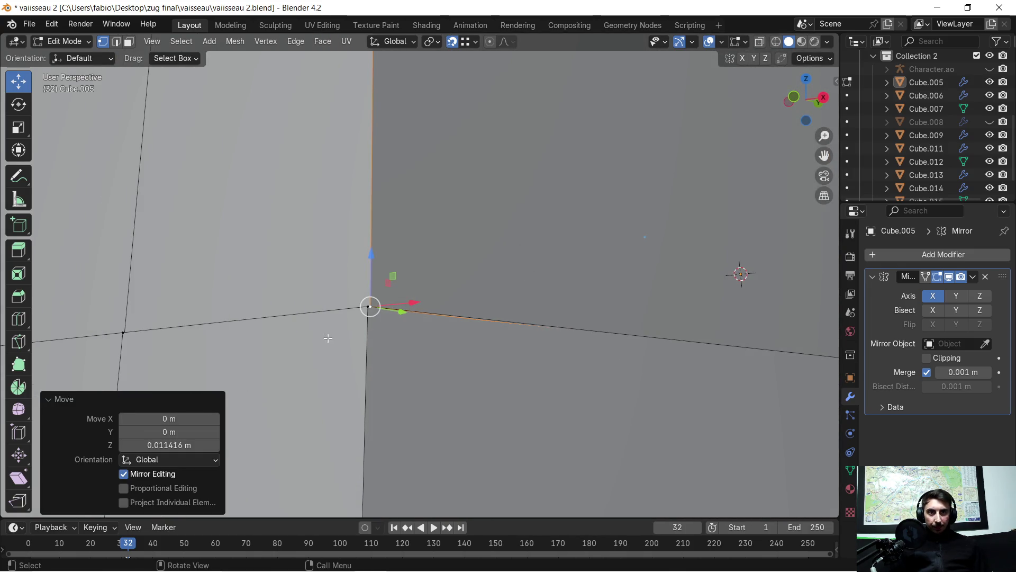
pyautogui.press('g')
pyautogui.press('y')
pyautogui.click(367, 311)
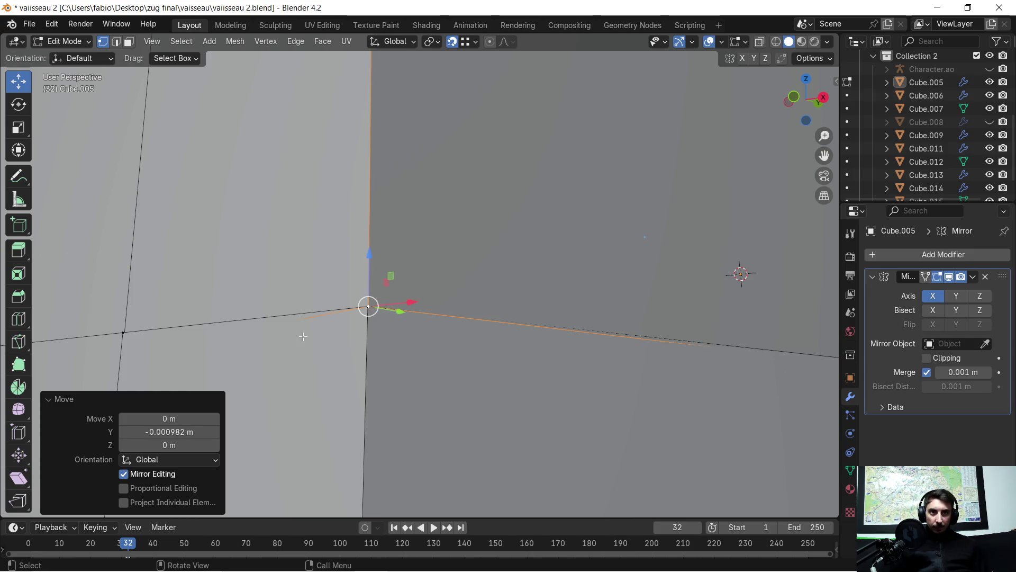
pyautogui.moveTo(367, 312); pyautogui.dragTo(556, 277, button='middle')
pyautogui.scroll(4, 540, 254)
pyautogui.scroll(-4, 447, 355)
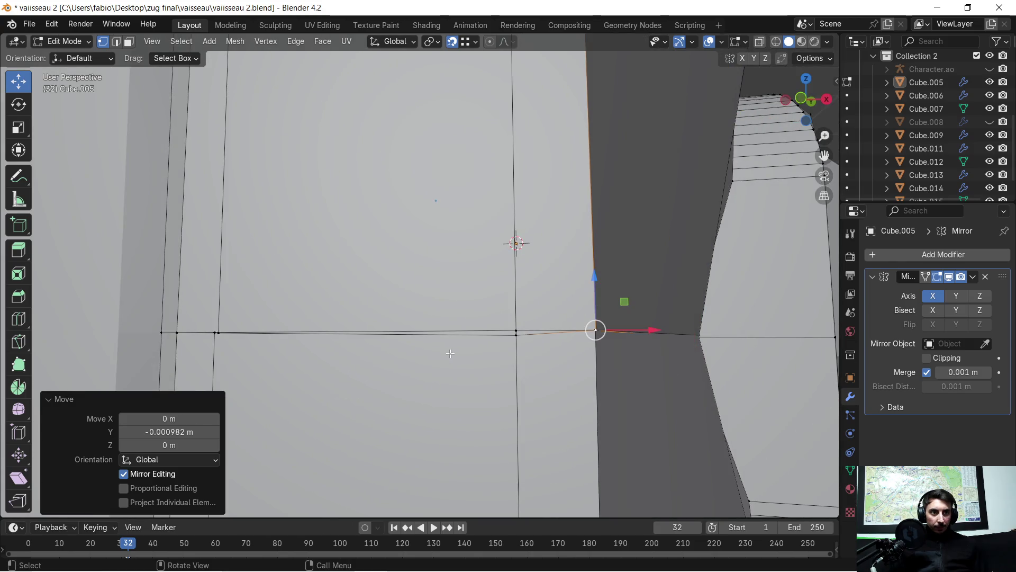
# - Raise the next outline vertex along Z so it sits on the hull edge
pyautogui.click(514, 337)
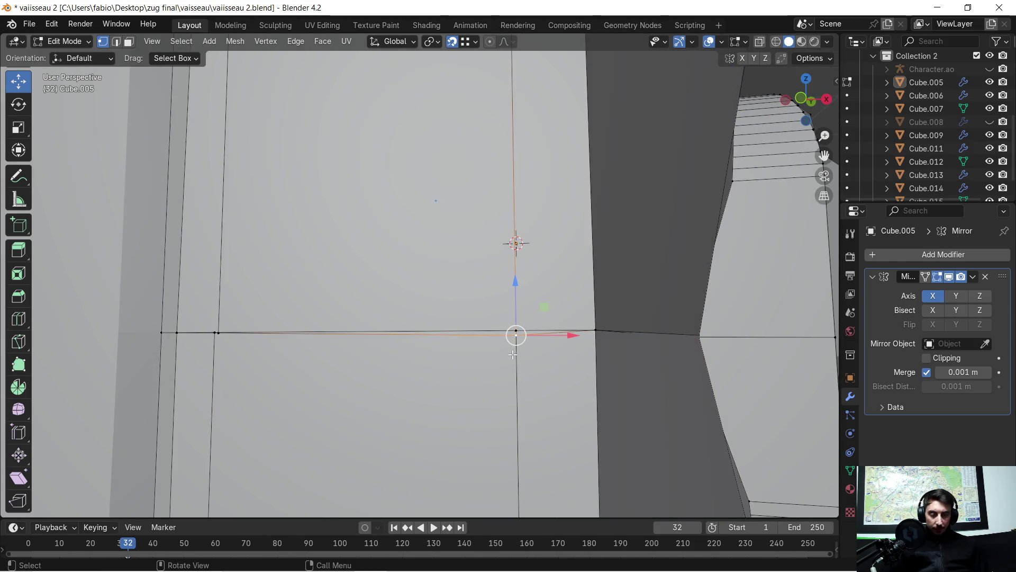
pyautogui.press('g')
pyautogui.press('z')
pyautogui.click(514, 332)
pyautogui.press('g')
pyautogui.moveTo(417, 333); pyautogui.dragTo(320, 320, button='middle')
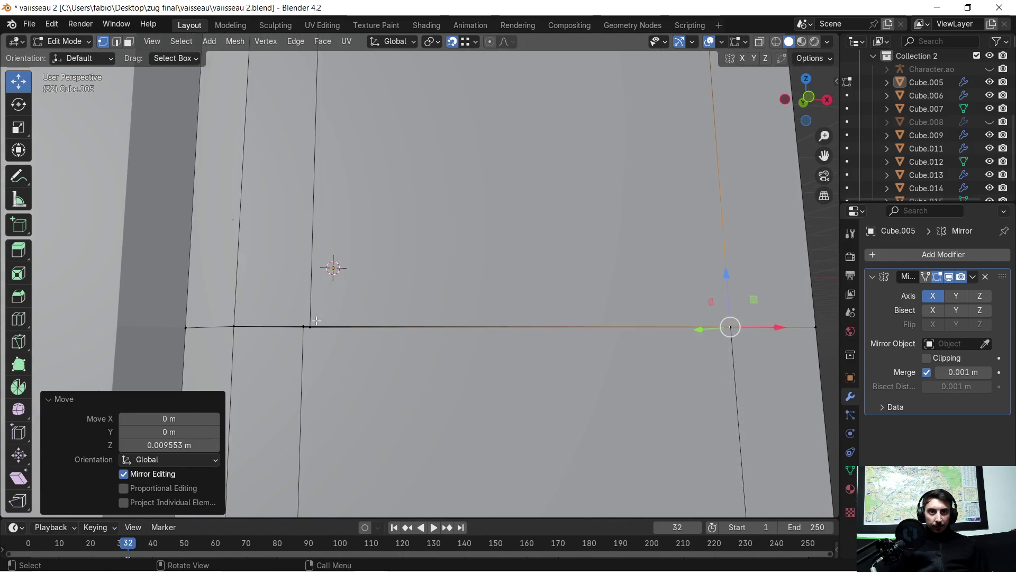
pyautogui.scroll(-3, 291, 327)
pyautogui.moveTo(290, 327)
pyautogui.mouseDown(button='middle')
pyautogui.moveTo(407, 233)
pyautogui.moveTo(397, 176)
pyautogui.mouseUp(button='middle')
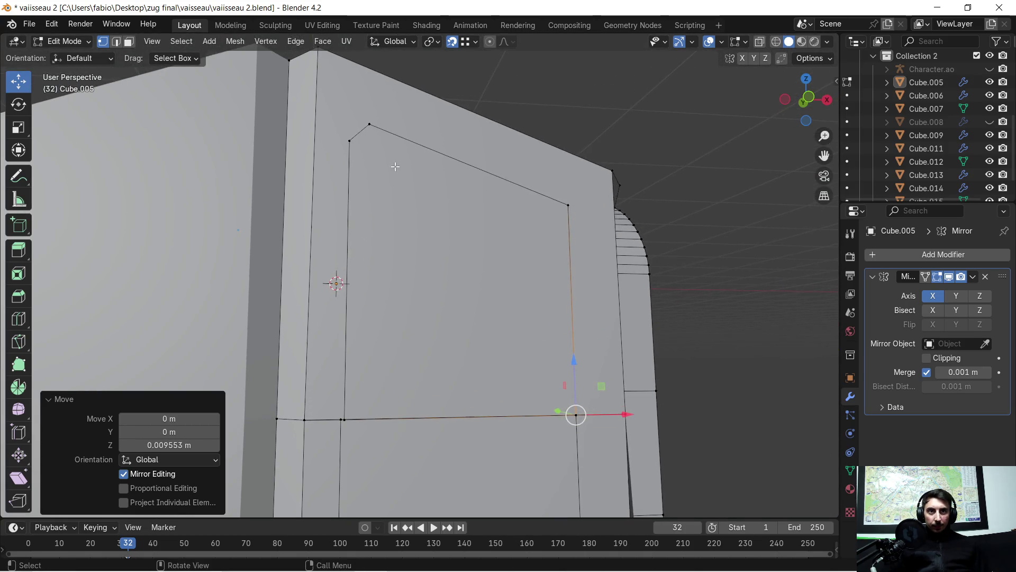
# - Shift the outline's left side (top and bottom vertices) slightly along X to line it up
pyautogui.click(349, 140)
pyautogui.keyDown('shift'); pyautogui.click(346, 420); pyautogui.keyUp('shift')
pyautogui.press('g')
pyautogui.press('x')
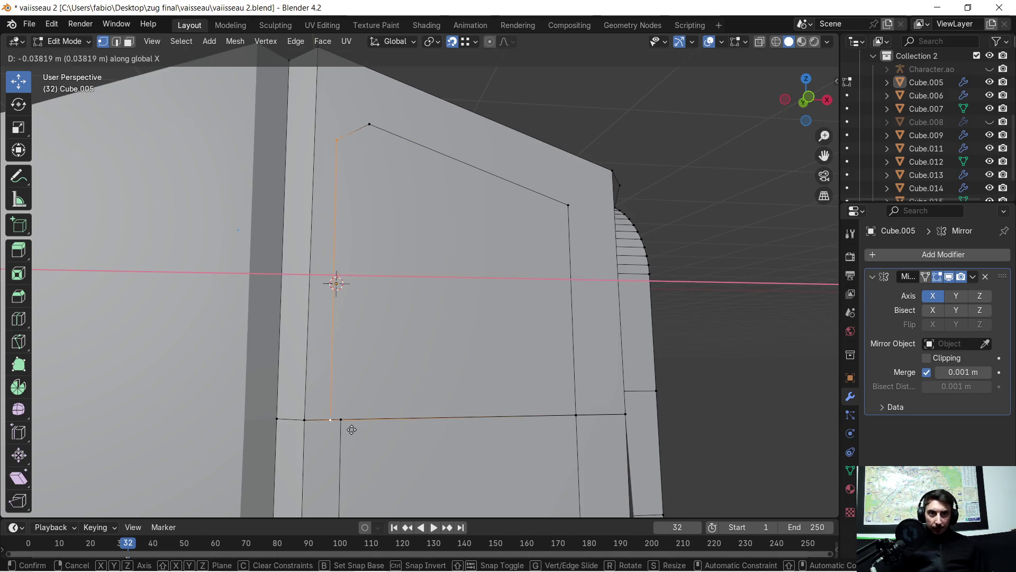
pyautogui.click(383, 410)
pyautogui.moveTo(393, 408); pyautogui.dragTo(393, 365, button='middle')
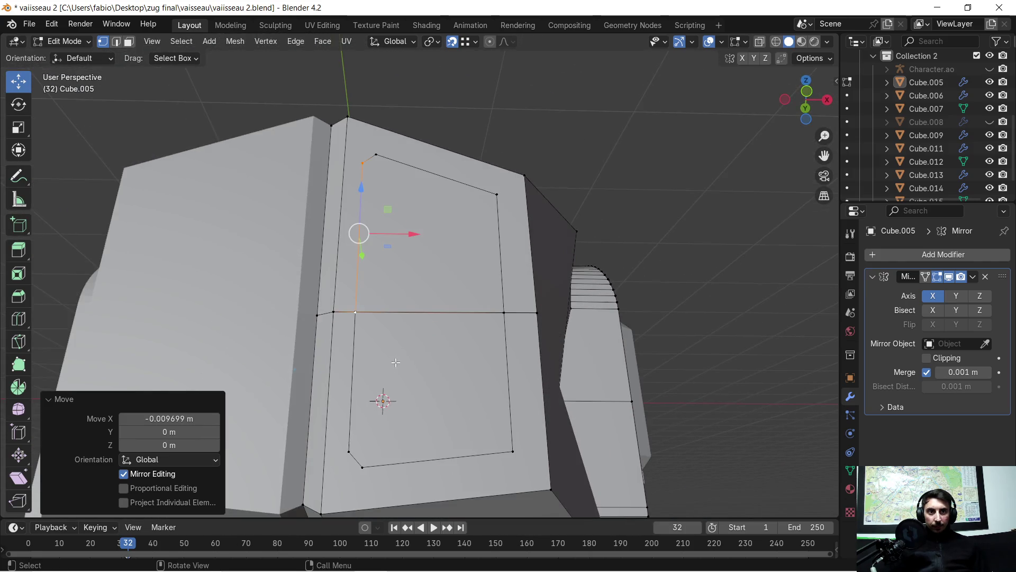
# - Select the whole mesh and merge overlapping vertices by distance, then deselect
pyautogui.press('ctrl+KP_Add')
pyautogui.press('ctrl+KP_Add')
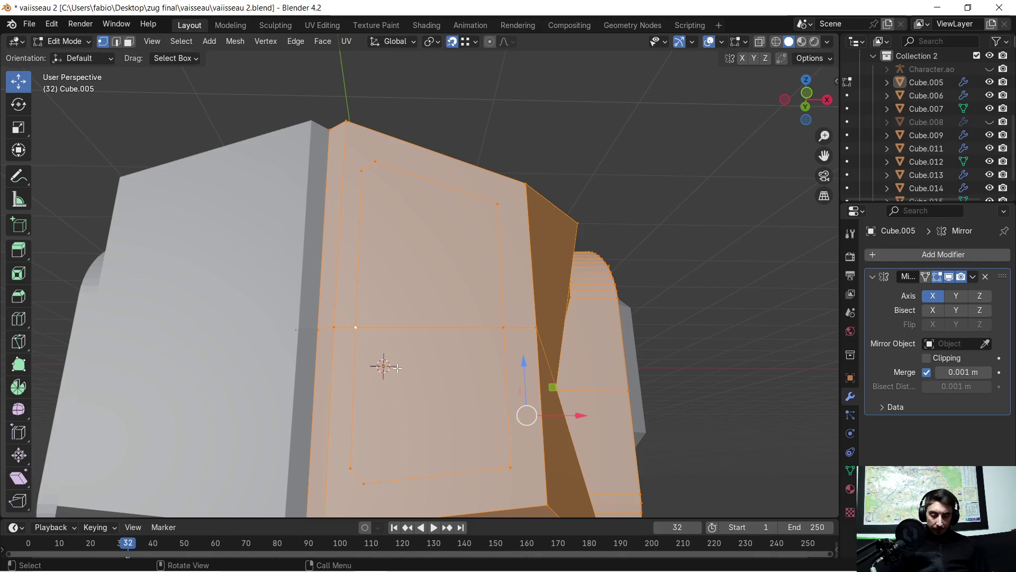
pyautogui.press('m')
pyautogui.click(382, 367)
pyautogui.hotkey('alt', 'a')
pyautogui.moveTo(675, 278)
pyautogui.mouseDown(button='middle')
pyautogui.moveTo(709, 258)
pyautogui.moveTo(742, 303)
pyautogui.mouseUp(button='middle')
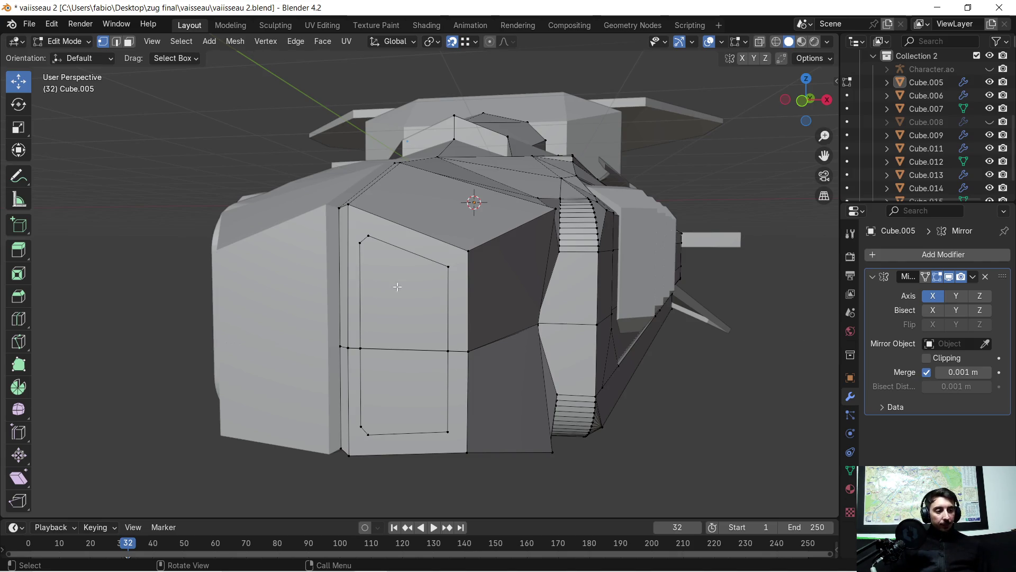
pyautogui.scroll(2, 274, 334)
pyautogui.scroll(2, 314, 355)
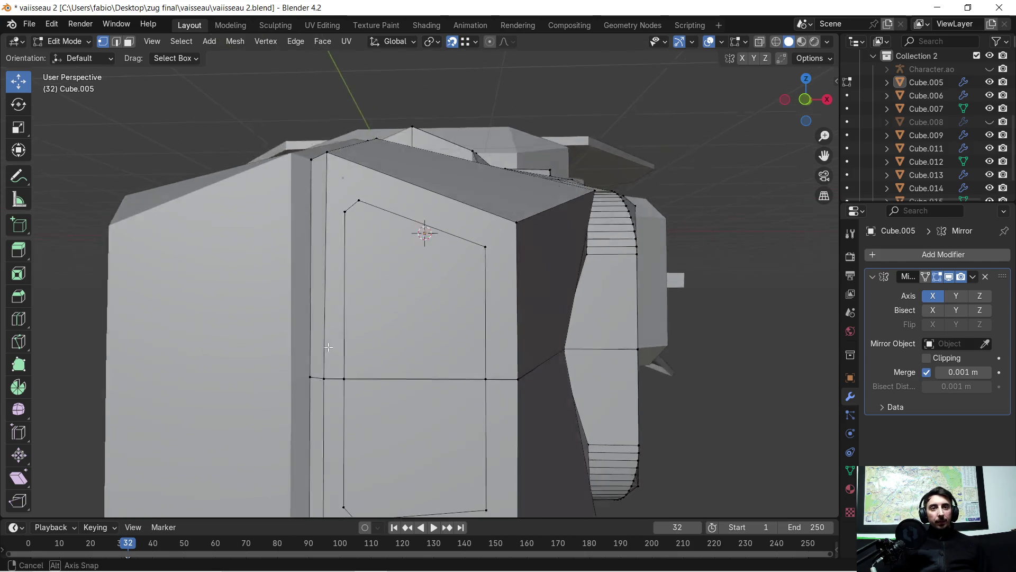
pyautogui.scroll(2, 342, 329)
pyautogui.scroll(2, 353, 328)
# - Nudge the stray vertex at the edge intersection level along Z by about 0.001 m
pyautogui.moveTo(428, 340)
pyautogui.mouseDown(button='middle')
pyautogui.moveTo(422, 308)
pyautogui.moveTo(423, 369)
pyautogui.mouseUp(button='middle')
pyautogui.scroll(3, 422, 310)
pyautogui.scroll(2, 424, 343)
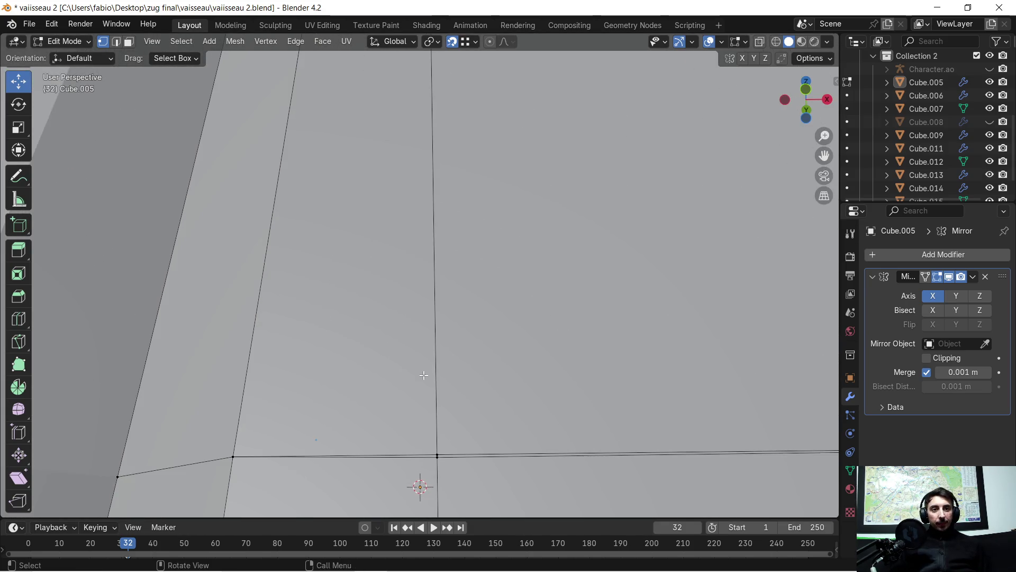
pyautogui.scroll(2, 424, 369)
pyautogui.moveTo(445, 429)
pyautogui.mouseDown(button='middle')
pyautogui.moveTo(450, 375)
pyautogui.moveTo(436, 325)
pyautogui.mouseUp(button='middle')
pyautogui.scroll(-3, 449, 375)
pyautogui.click(429, 321)
pyautogui.scroll(2, 429, 317)
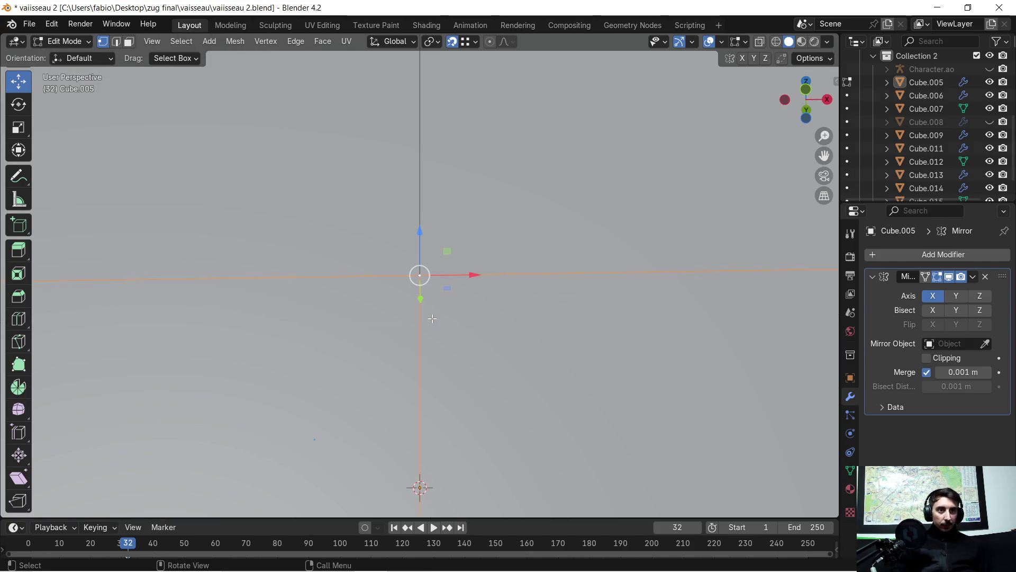
pyautogui.moveTo(426, 318); pyautogui.dragTo(419, 297, button='middle')
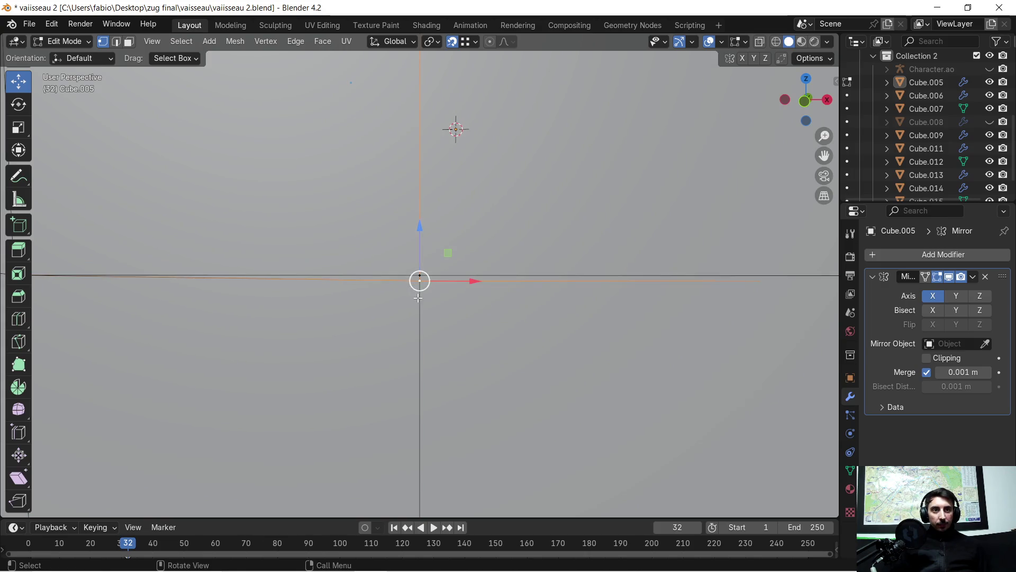
pyautogui.press('g')
pyautogui.press('z')
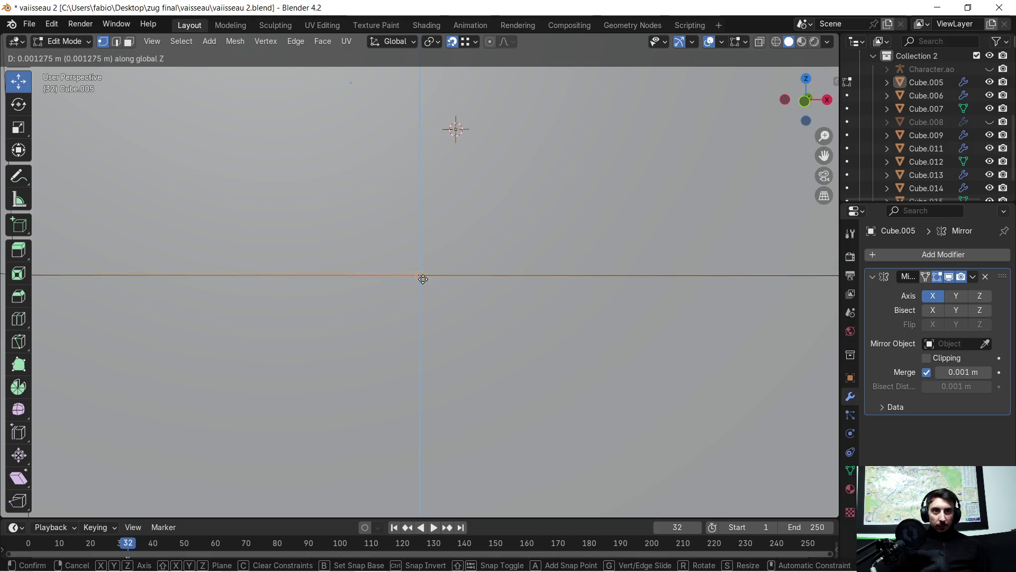
pyautogui.click(419, 278)
pyautogui.scroll(-2, 461, 272)
pyautogui.scroll(-3, 462, 272)
# - Select the upper and lower side-panel faces together, ready for insetting
pyautogui.moveTo(462, 272)
pyautogui.mouseDown(button='middle')
pyautogui.moveTo(485, 299)
pyautogui.moveTo(488, 274)
pyautogui.moveTo(548, 271)
pyautogui.moveTo(539, 280)
pyautogui.mouseUp(button='middle')
pyautogui.scroll(-3, 488, 274)
pyautogui.scroll(4, 539, 276)
pyautogui.scroll(-3, 538, 276)
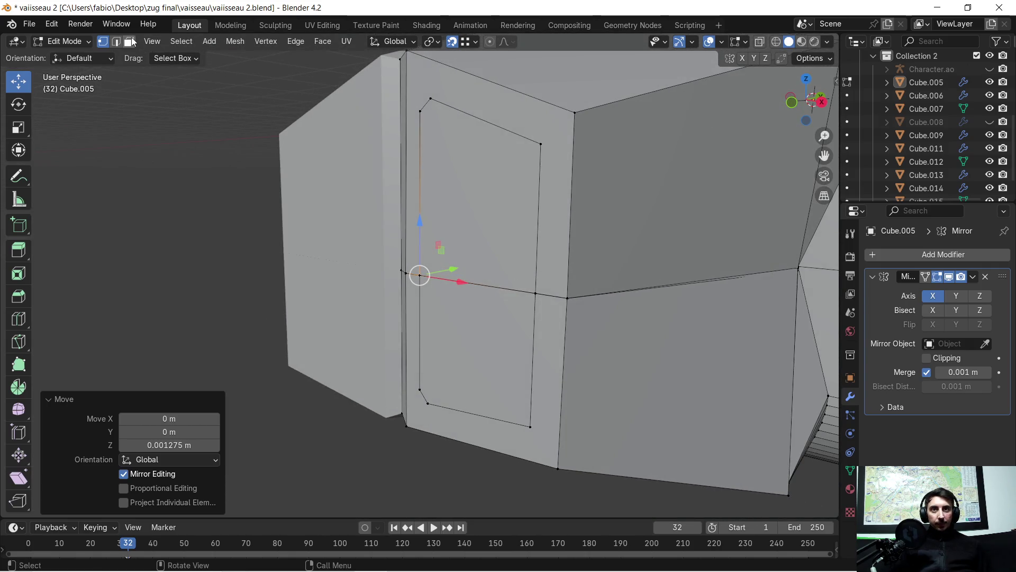
pyautogui.click(276, 202)
pyautogui.click(475, 242)
pyautogui.keyDown('shift'); pyautogui.click(475, 341); pyautogui.keyUp('shift')
pyautogui.moveTo(475, 342)
pyautogui.mouseDown(button='middle')
pyautogui.moveTo(395, 310)
pyautogui.moveTo(477, 302)
pyautogui.moveTo(525, 277)
pyautogui.moveTo(508, 274)
pyautogui.mouseUp(button='middle')
pyautogui.scroll(3, 526, 277)
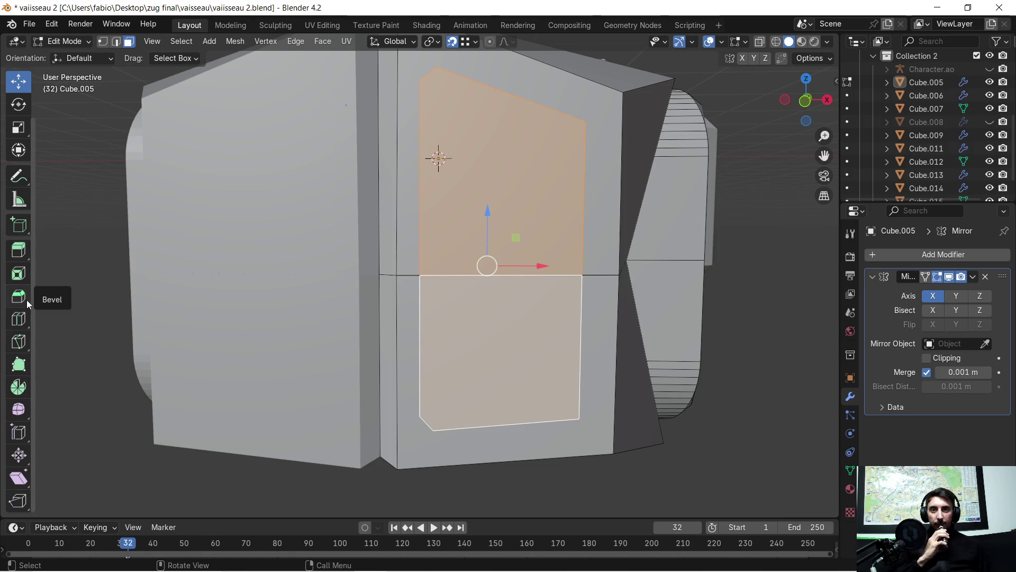
# - Inset the two panel faces with a 0.033 m thickness, leaving a thin border frame
pyautogui.click(19, 273)
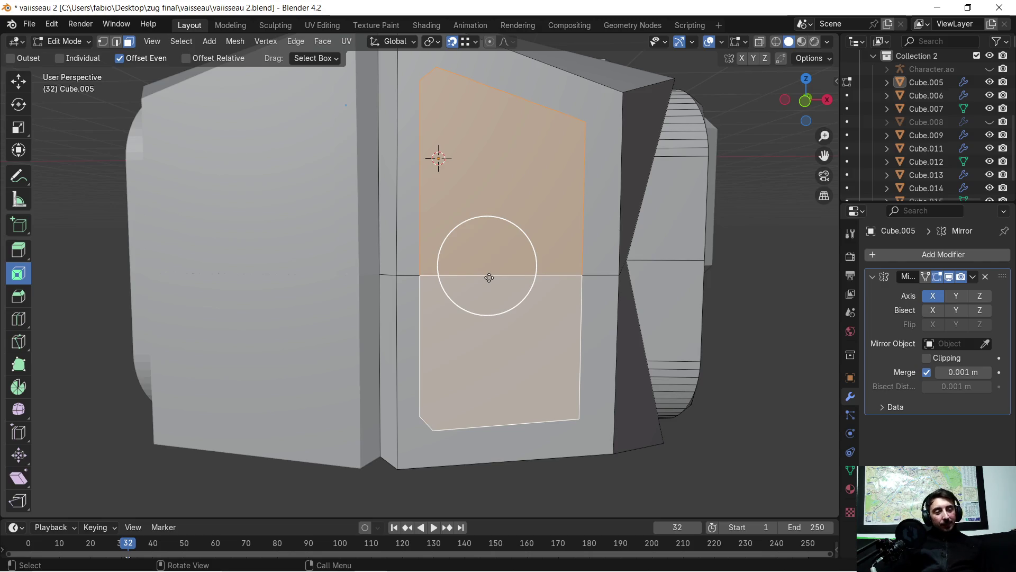
pyautogui.moveTo(489, 277); pyautogui.dragTo(504, 308, button='middle')
pyautogui.click(455, 304)
pyautogui.moveTo(169, 431)
pyautogui.moveTo(159, 430); pyautogui.dragTo(184, 431)
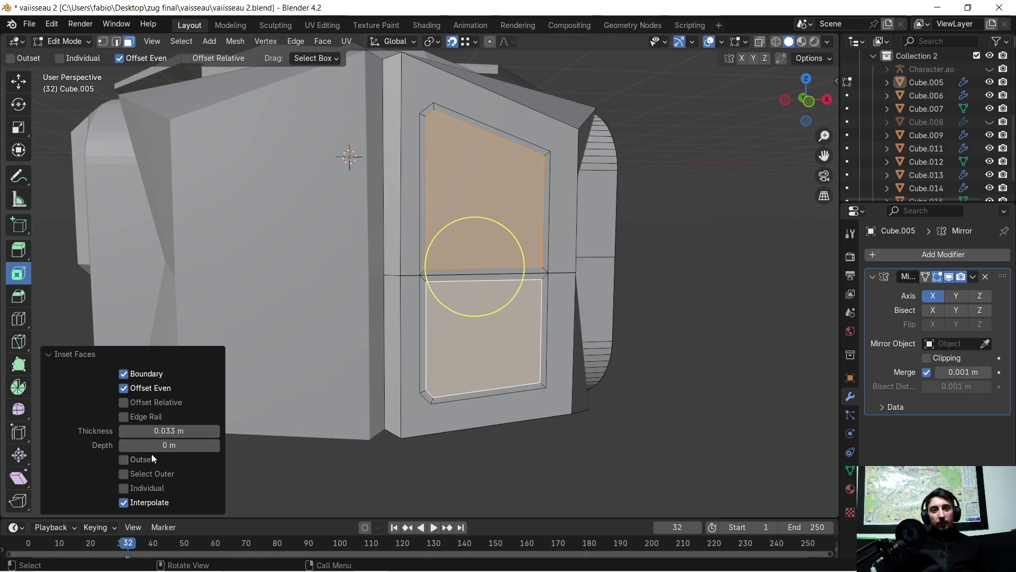
pyautogui.click(125, 488)
pyautogui.scroll(2, 598, 269)
pyautogui.scroll(1, 579, 281)
pyautogui.moveTo(561, 298)
pyautogui.mouseDown(button='middle')
pyautogui.moveTo(470, 291)
pyautogui.moveTo(509, 294)
pyautogui.moveTo(533, 265)
pyautogui.mouseUp(button='middle')
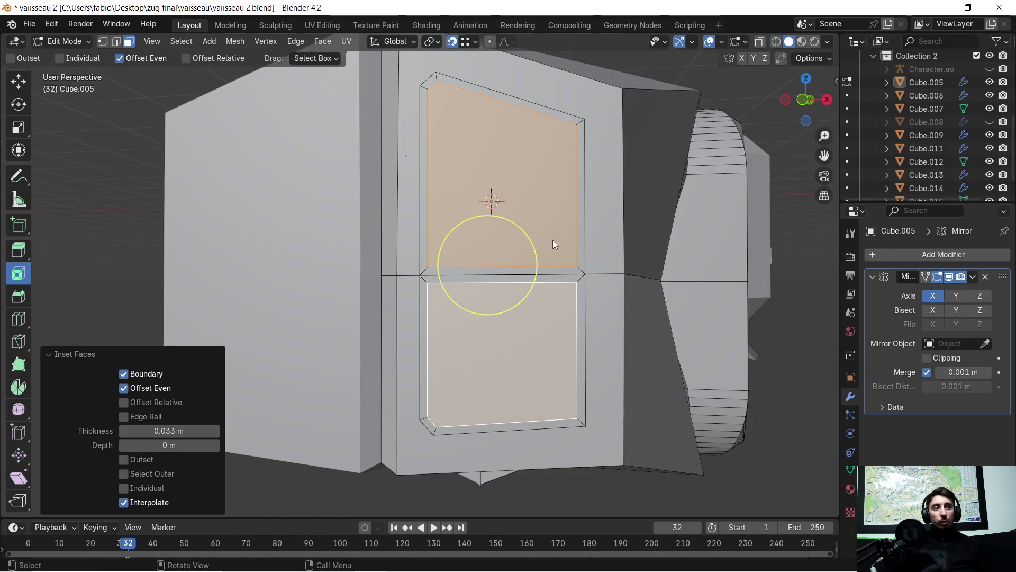
pyautogui.scroll(4, 552, 240)
pyautogui.moveTo(552, 250)
pyautogui.mouseDown(button='middle')
pyautogui.moveTo(495, 259)
pyautogui.moveTo(519, 266)
pyautogui.moveTo(498, 280)
pyautogui.moveTo(501, 260)
pyautogui.moveTo(447, 257)
pyautogui.moveTo(569, 236)
pyautogui.moveTo(554, 243)
pyautogui.moveTo(596, 246)
pyautogui.moveTo(577, 281)
pyautogui.mouseUp(button='middle')
pyautogui.scroll(-3, 503, 260)
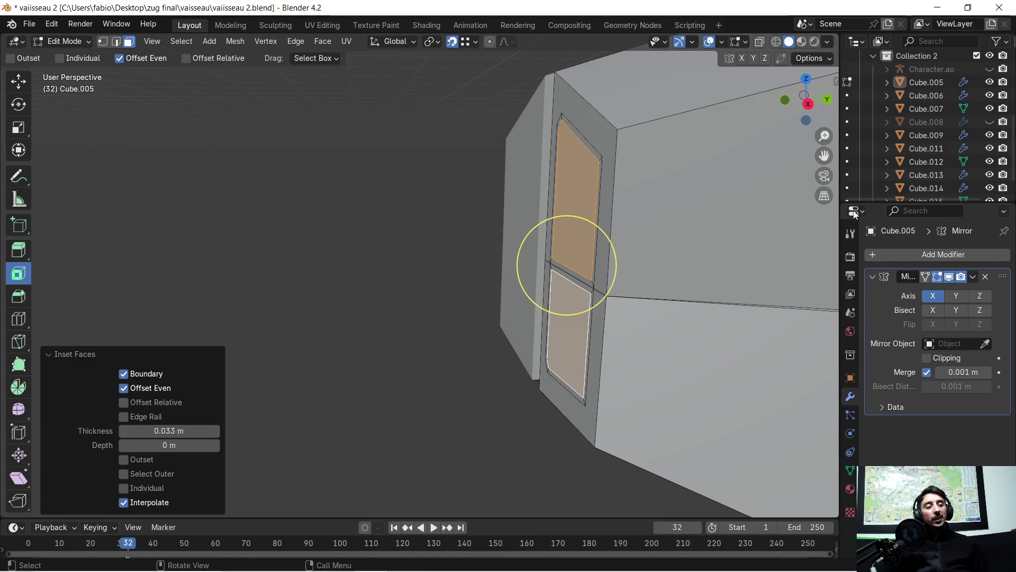
pyautogui.moveTo(572, 207)
pyautogui.mouseDown(button='middle')
pyautogui.moveTo(382, 274)
pyautogui.moveTo(445, 284)
pyautogui.mouseUp(button='middle')
pyautogui.scroll(-3, 444, 284)
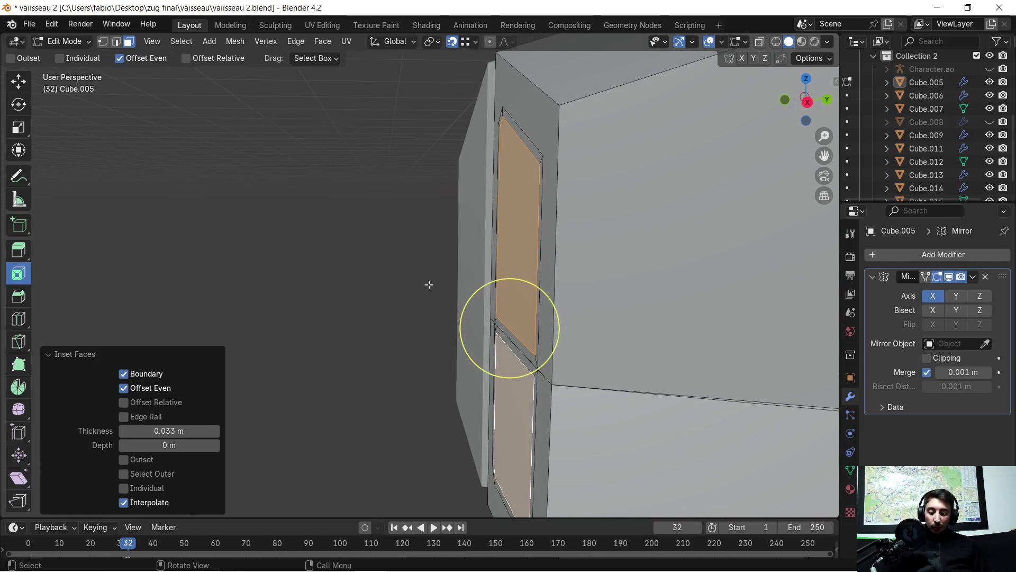
# - Try pushing the panel faces outward along Y, then undo the move
pyautogui.press('g')
pyautogui.press('z')
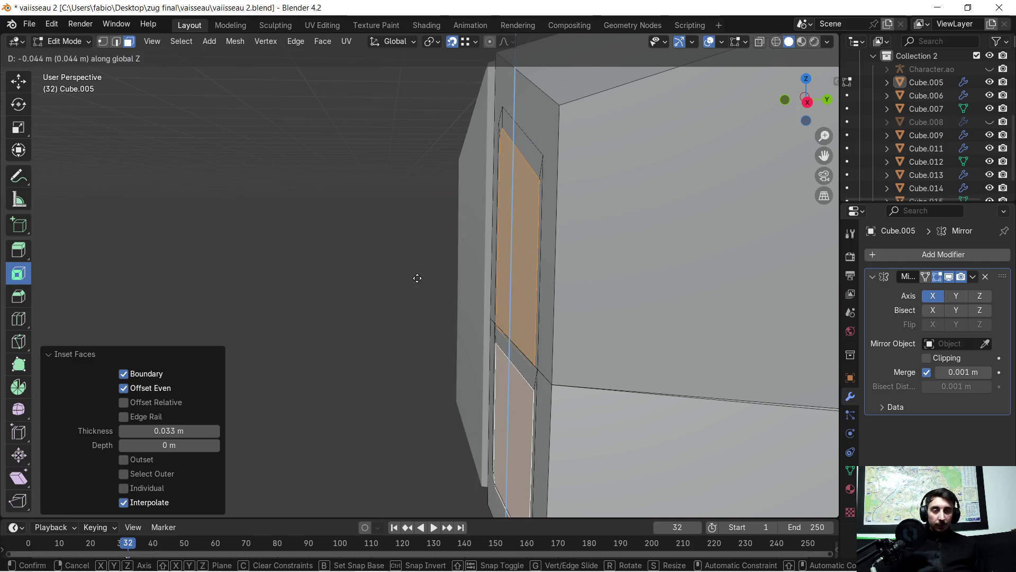
pyautogui.press('y')
pyautogui.click(417, 277)
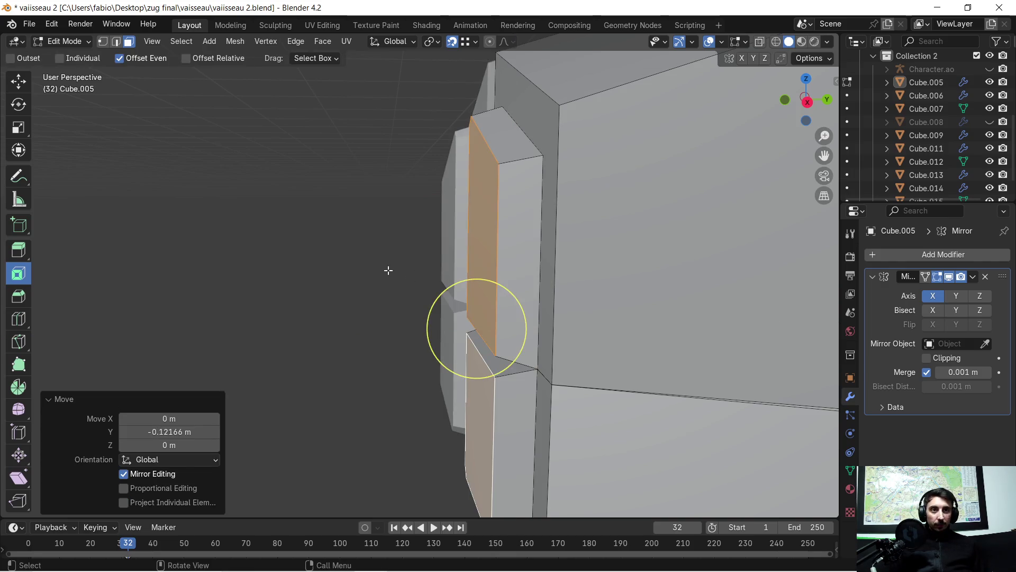
pyautogui.moveTo(398, 273); pyautogui.dragTo(349, 271, button='middle')
pyautogui.scroll(-3, 477, 271)
pyautogui.moveTo(477, 270)
pyautogui.mouseDown(button='middle')
pyautogui.moveTo(493, 268)
pyautogui.moveTo(527, 327)
pyautogui.moveTo(456, 300)
pyautogui.mouseUp(button='middle')
pyautogui.scroll(4, 524, 288)
pyautogui.scroll(3, 508, 318)
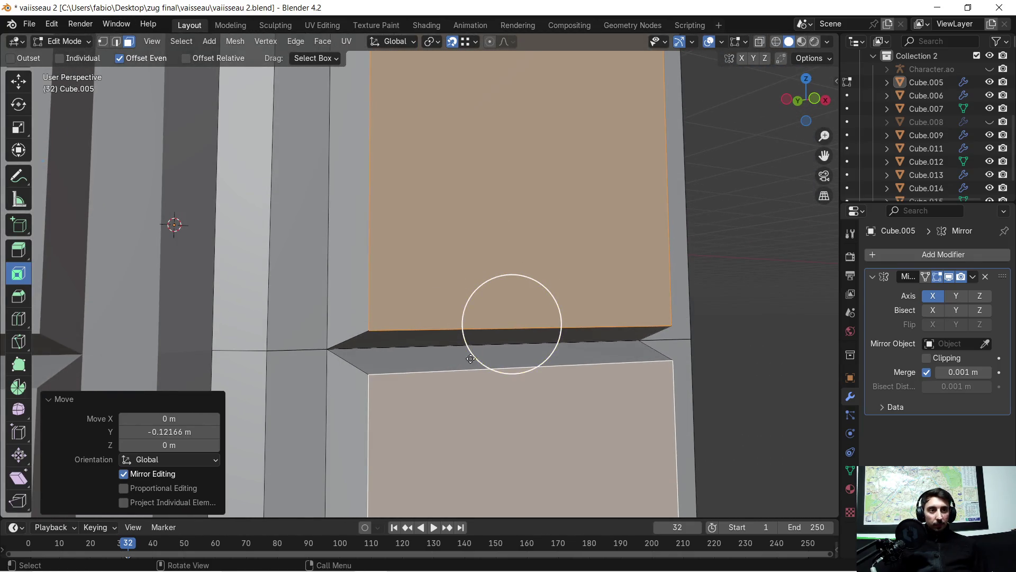
pyautogui.hotkey('ctrl', 'z')
# - Delete the thin strip face between the two panel halves
pyautogui.moveTo(413, 358); pyautogui.dragTo(393, 372, button='middle')
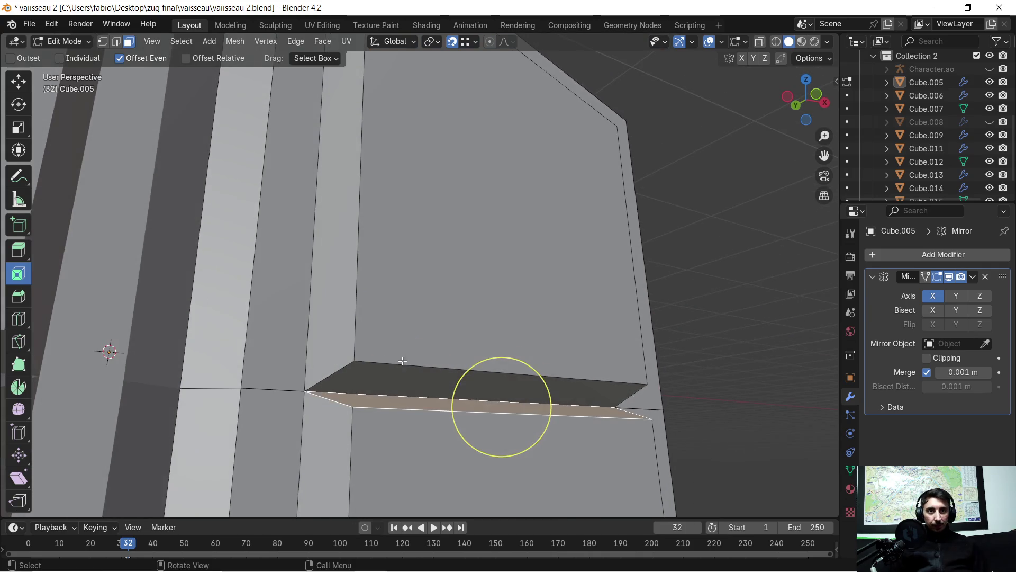
pyautogui.click(393, 372)
pyautogui.press('x')
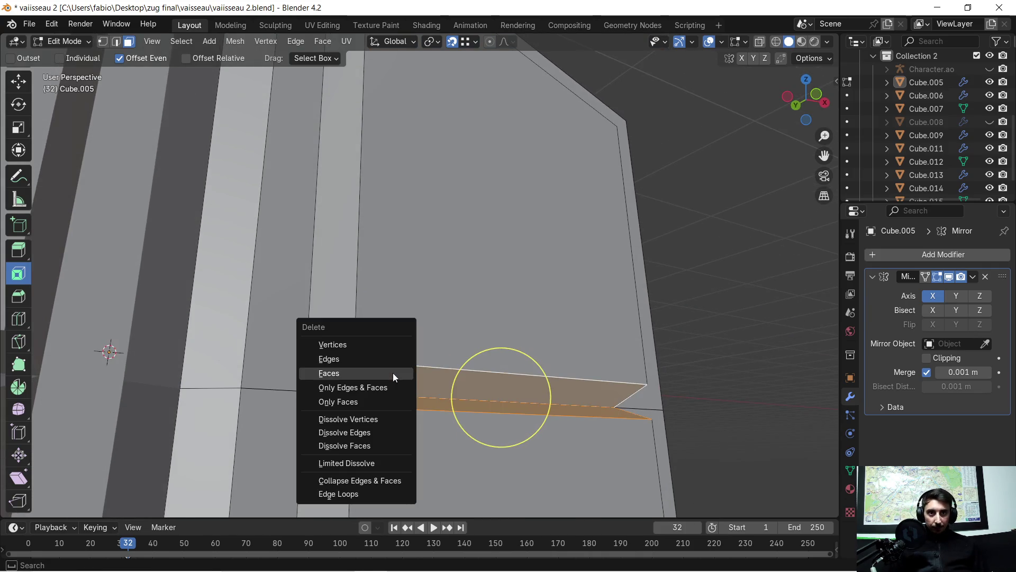
pyautogui.click(349, 372)
pyautogui.moveTo(393, 373); pyautogui.dragTo(421, 366, button='middle')
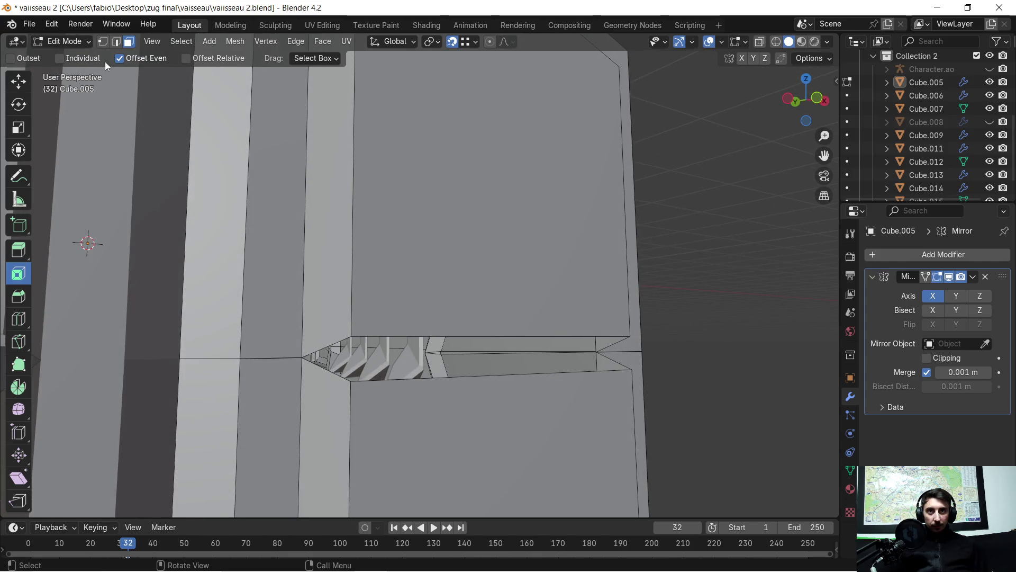
# - Move the gap edge up 0.033 m along Z to close the opening left by the strip
pyautogui.click(411, 332)
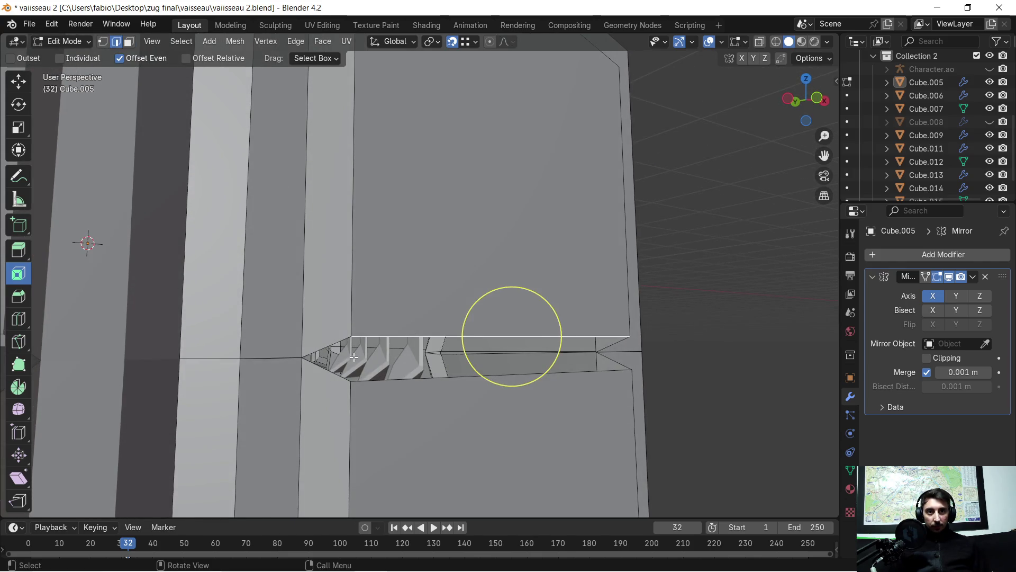
pyautogui.press('g')
pyautogui.press('z')
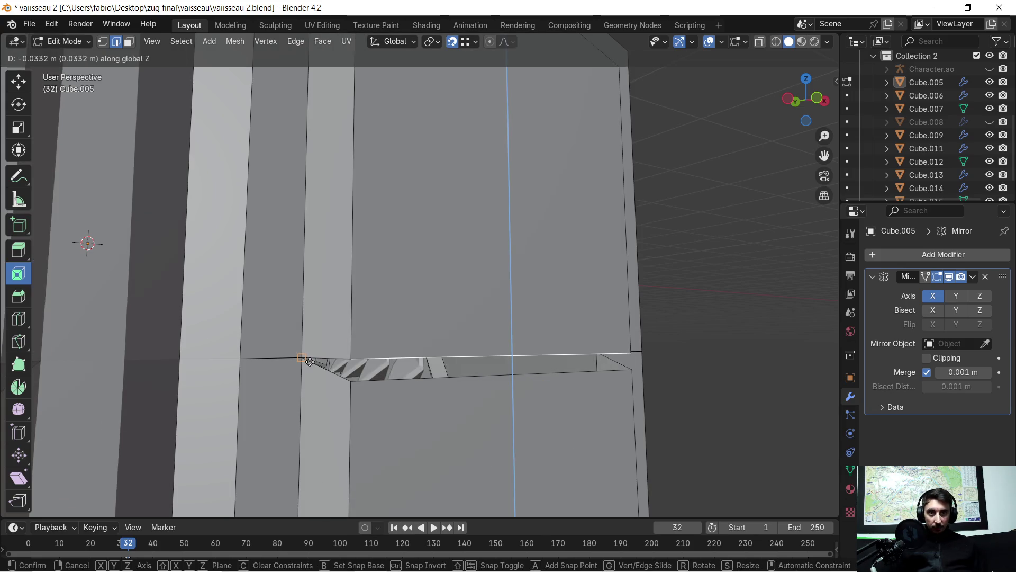
pyautogui.click(393, 370)
pyautogui.press('g')
pyautogui.press('z')
pyautogui.click(413, 344)
pyautogui.scroll(-5, 413, 344)
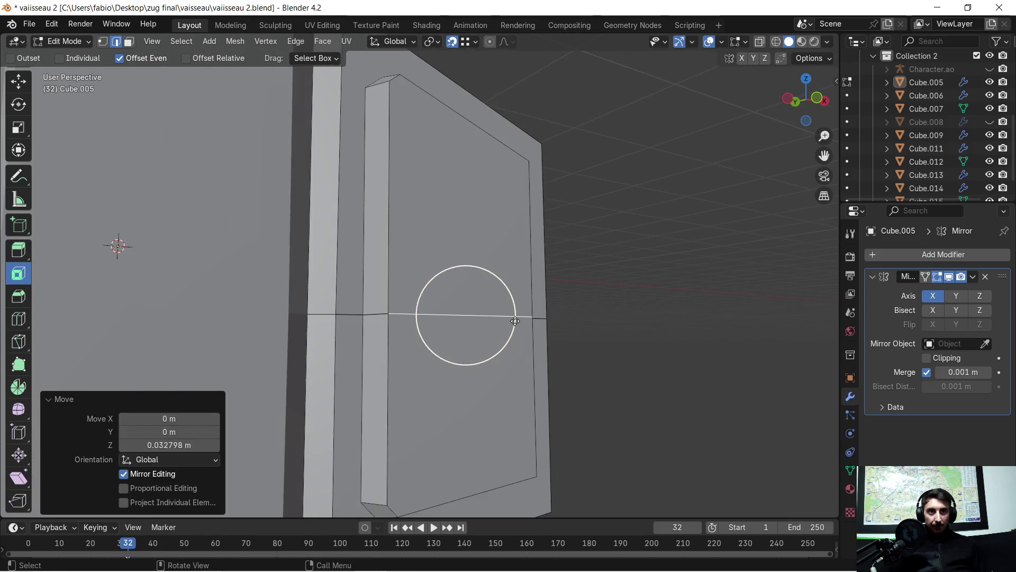
pyautogui.moveTo(444, 334); pyautogui.dragTo(541, 279, button='middle')
pyautogui.scroll(5, 445, 278)
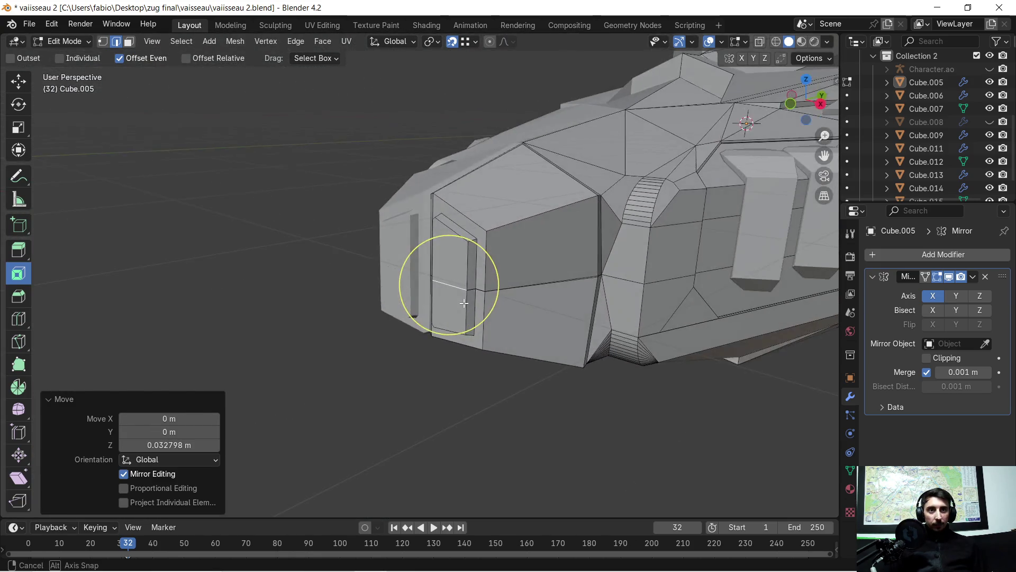
pyautogui.moveTo(445, 279); pyautogui.dragTo(318, 238, button='middle')
# - Select the entire hull and merge vertices by distance, removing the leftover duplicate
pyautogui.press('a')
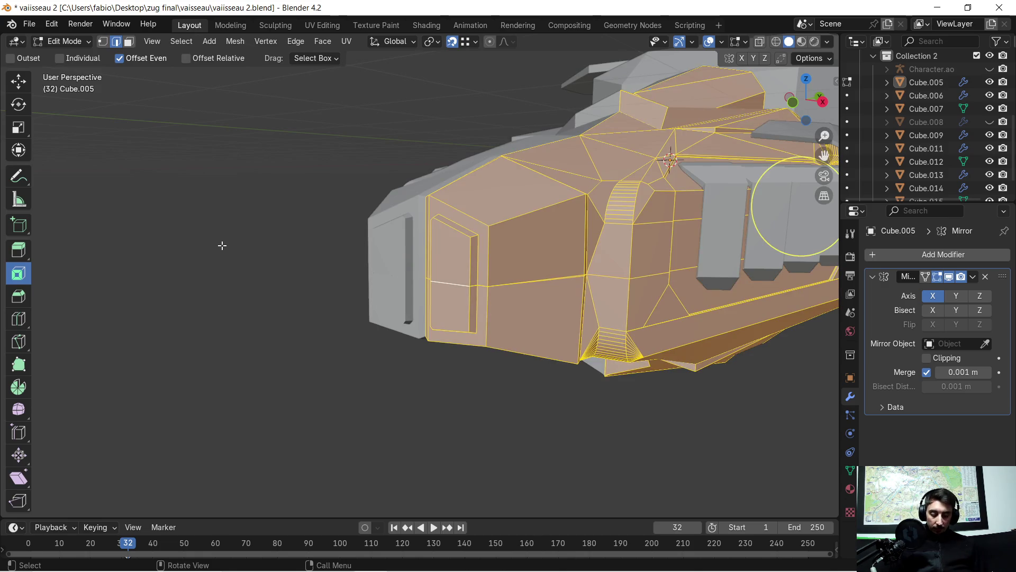
pyautogui.press('m')
pyautogui.click(211, 249)
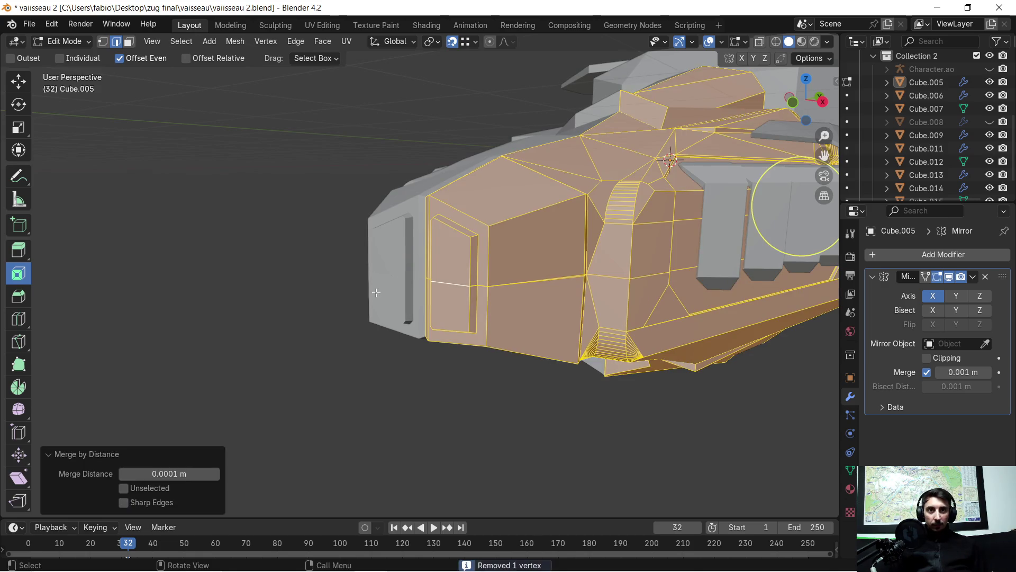
pyautogui.click(350, 308)
pyautogui.moveTo(445, 279); pyautogui.dragTo(556, 238, button='middle')
pyautogui.moveTo(476, 254); pyautogui.dragTo(358, 254, button='middle')
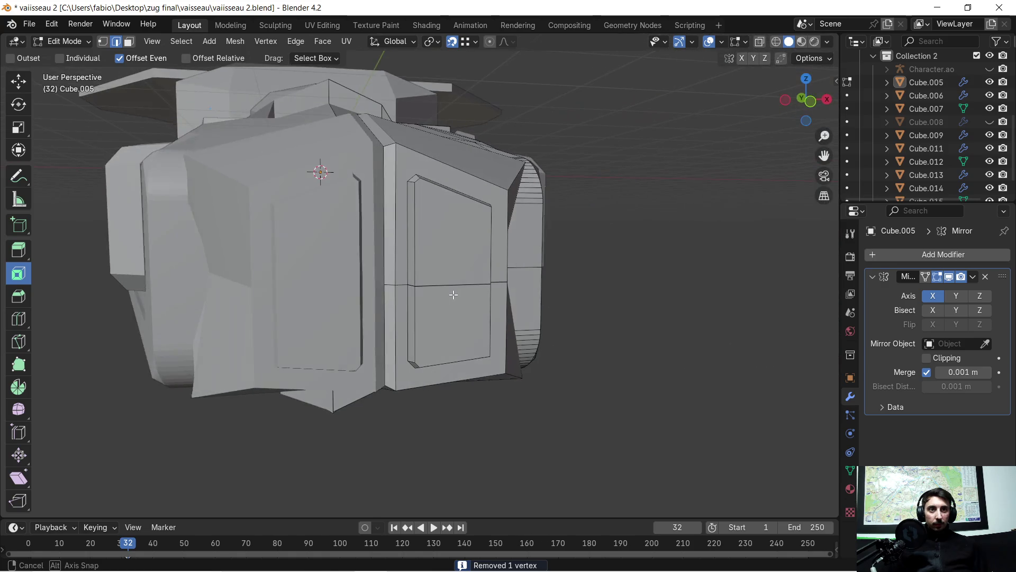
pyautogui.scroll(5, 502, 275)
# - Circle-select both panel faces and inset them with a 0.041 m thickness
pyautogui.moveTo(502, 275)
pyautogui.mouseDown(button='middle')
pyautogui.moveTo(477, 270)
pyautogui.moveTo(504, 258)
pyautogui.moveTo(506, 242)
pyautogui.mouseUp(button='middle')
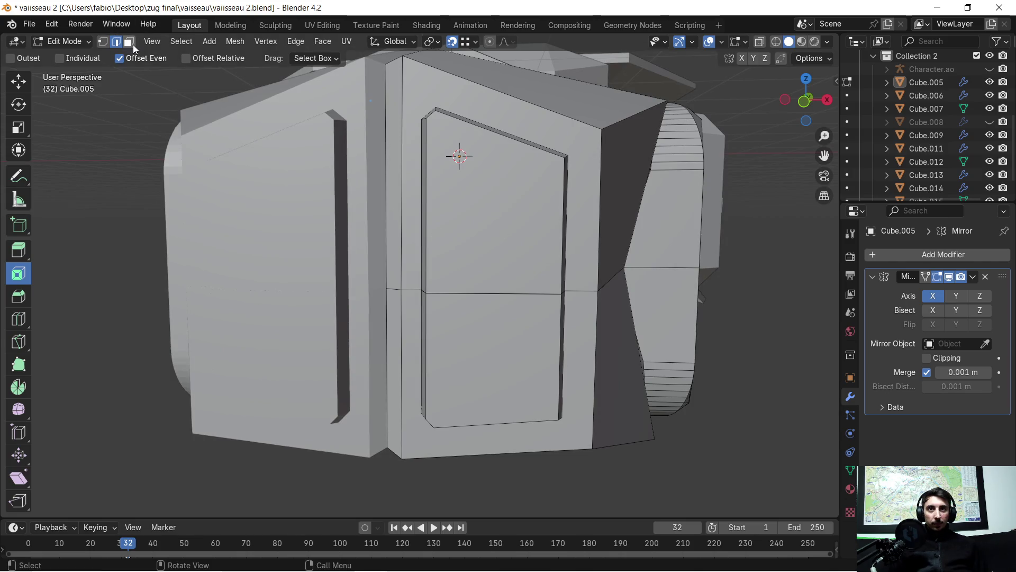
pyautogui.press('c')
pyautogui.moveTo(465, 217); pyautogui.dragTo(469, 310)
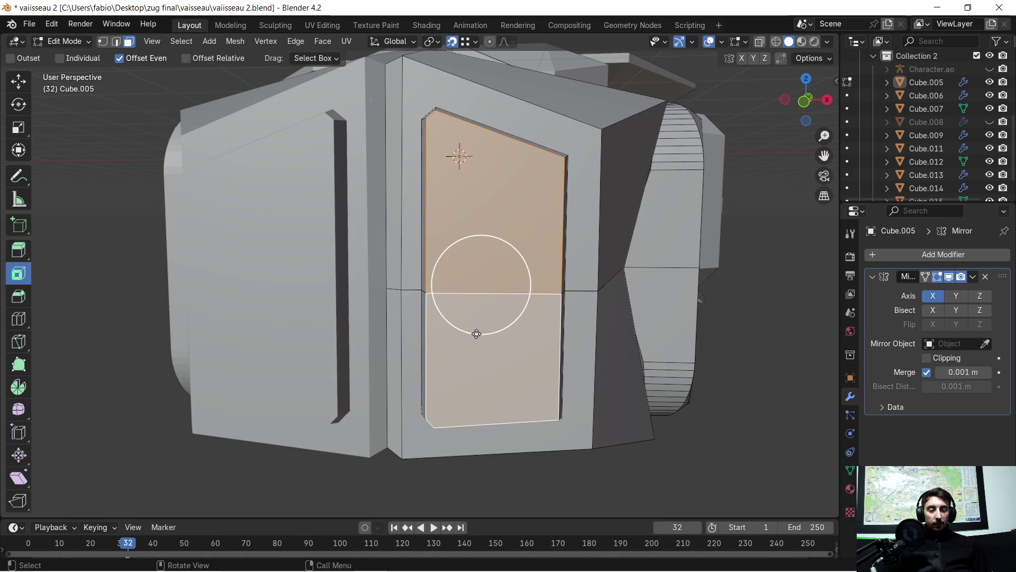
pyautogui.moveTo(468, 309); pyautogui.dragTo(460, 326, button='middle')
pyautogui.press('i')
pyautogui.click(445, 338)
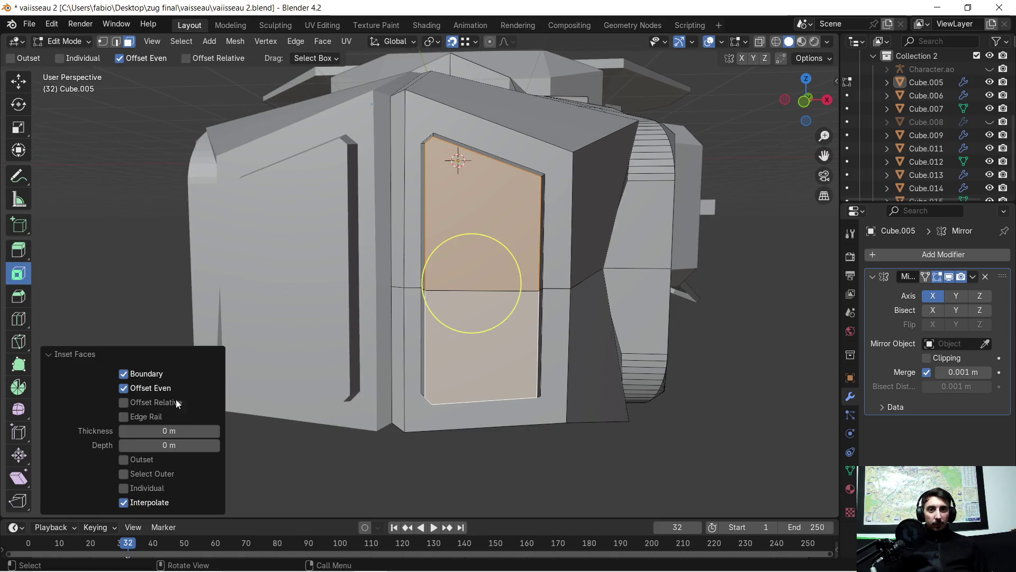
pyautogui.moveTo(168, 431)
pyautogui.mouseDown()
pyautogui.moveTo(190, 430)
pyautogui.moveTo(160, 431)
pyautogui.mouseUp()
# - Extrude the inset panel faces about 0.0898 m outward along Y
pyautogui.moveTo(500, 278); pyautogui.dragTo(355, 282, button='middle')
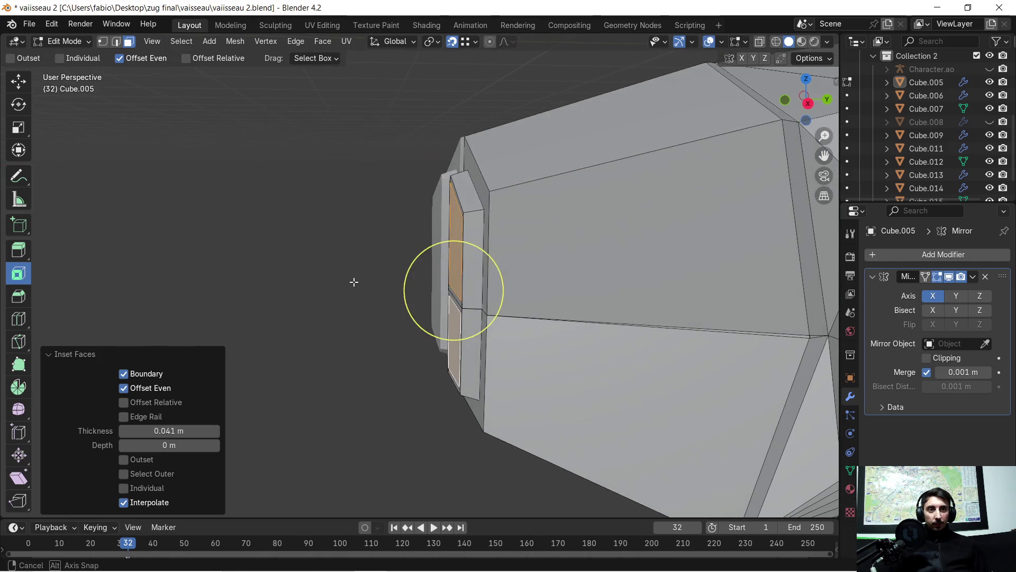
pyautogui.press('e')
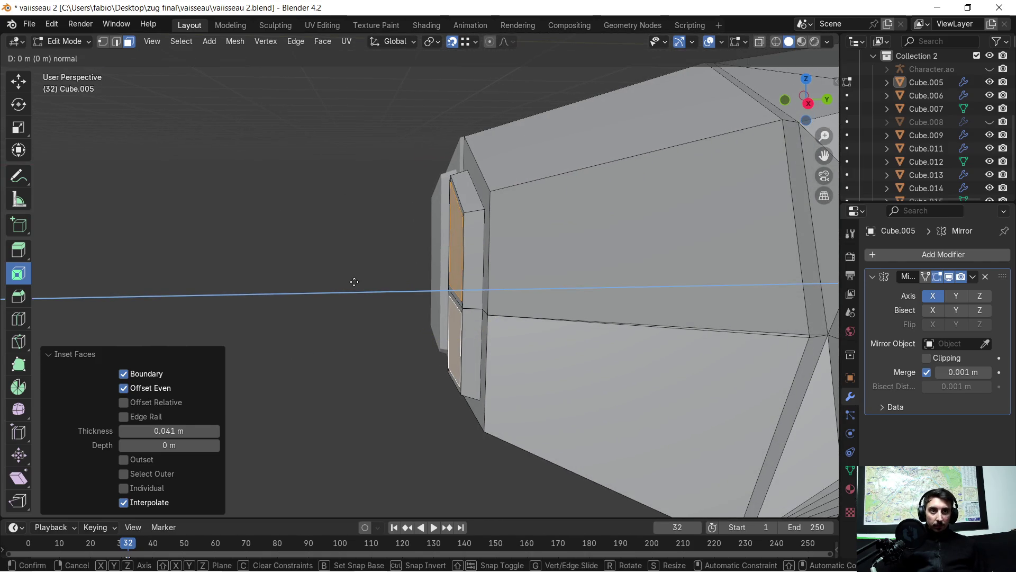
pyautogui.press('z')
pyautogui.press('y')
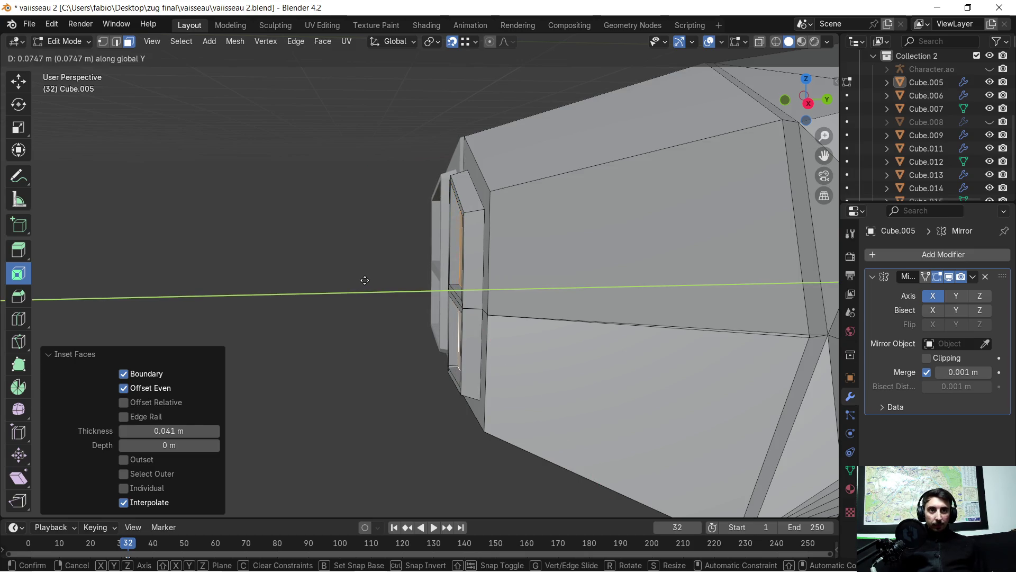
pyautogui.click(363, 281)
pyautogui.moveTo(366, 279); pyautogui.dragTo(517, 262, button='middle')
pyautogui.scroll(4, 548, 246)
pyautogui.moveTo(571, 225)
pyautogui.mouseDown(button='middle')
pyautogui.moveTo(540, 183)
pyautogui.moveTo(556, 176)
pyautogui.moveTo(610, 281)
pyautogui.moveTo(477, 185)
pyautogui.moveTo(508, 183)
pyautogui.moveTo(556, 127)
pyautogui.moveTo(496, 152)
pyautogui.moveTo(459, 208)
pyautogui.mouseUp(button='middle')
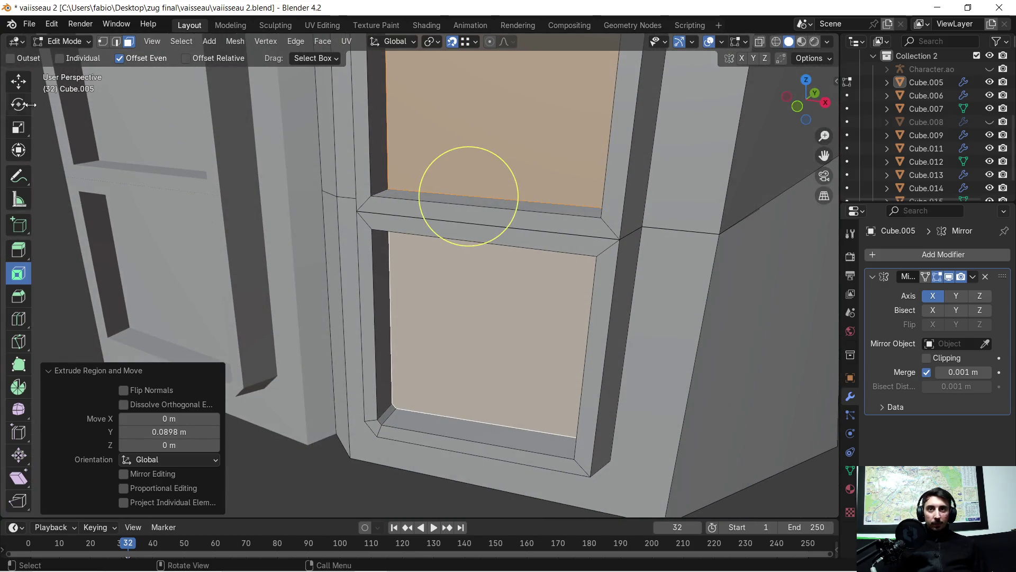
# - Delete the top faces of the raised bar across the side panel
pyautogui.click(19, 82)
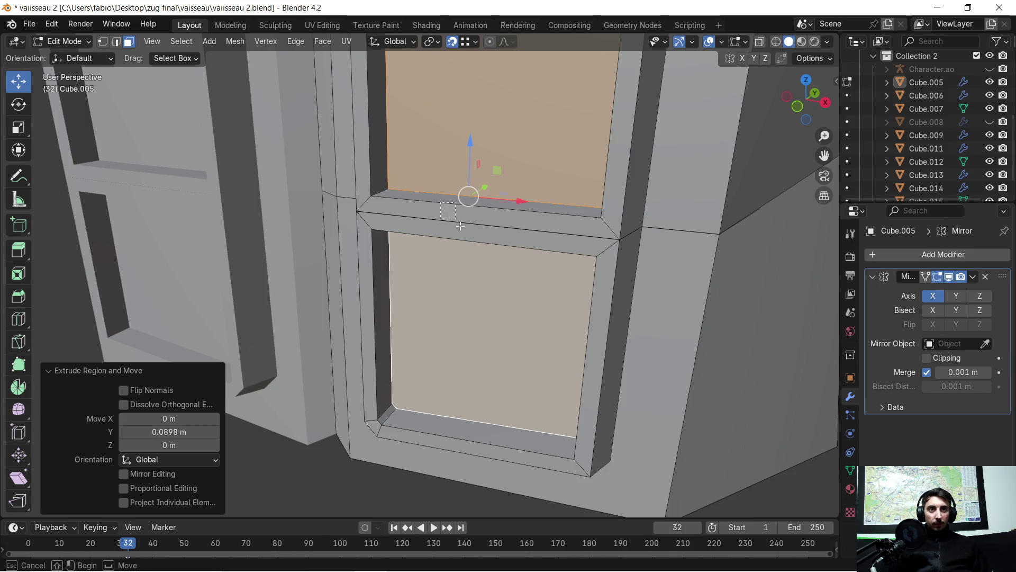
pyautogui.keyDown('alt'); pyautogui.click(467, 235); pyautogui.keyUp('alt')
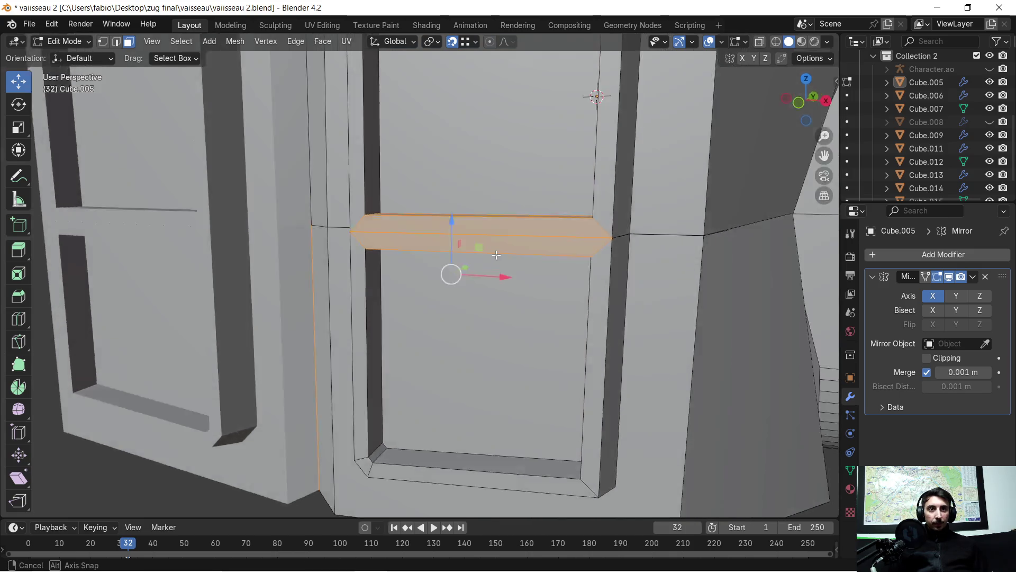
pyautogui.moveTo(481, 278)
pyautogui.mouseDown(button='middle')
pyautogui.moveTo(496, 233)
pyautogui.moveTo(460, 207)
pyautogui.moveTo(457, 275)
pyautogui.mouseUp(button='middle')
pyautogui.click(479, 220)
pyautogui.keyDown('shift'); pyautogui.click(451, 215); pyautogui.keyUp('shift')
pyautogui.press('x')
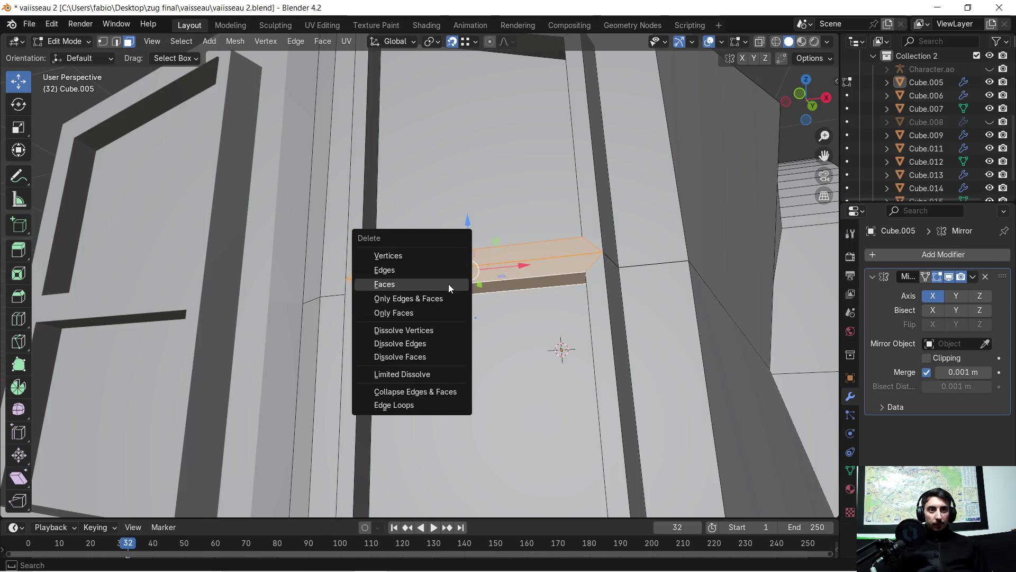
pyautogui.click(399, 262)
pyautogui.moveTo(413, 271); pyautogui.dragTo(421, 199, button='middle')
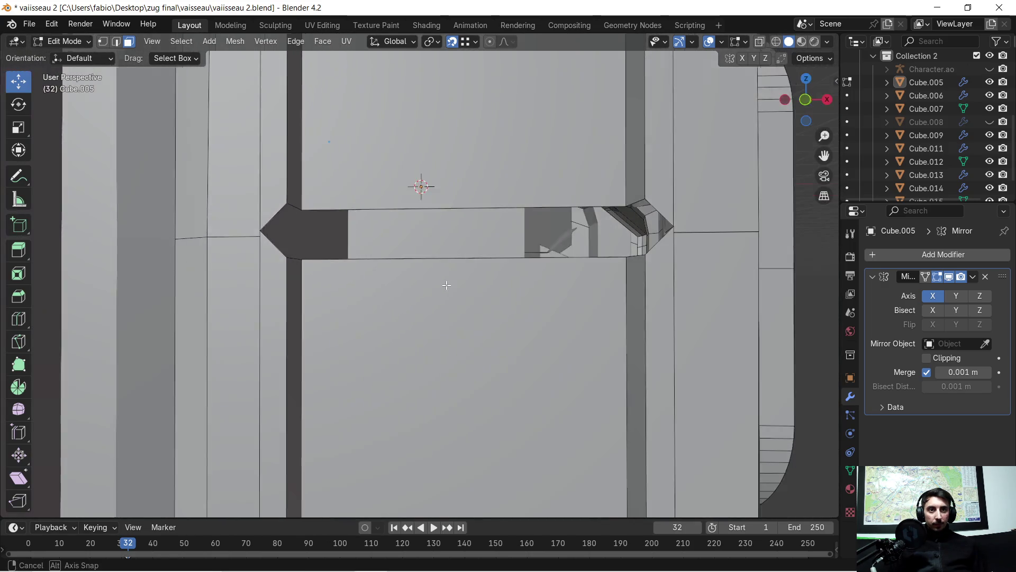
# - Move the bar's top edge down and its lower edge up along Z so they sit level
pyautogui.click(363, 205)
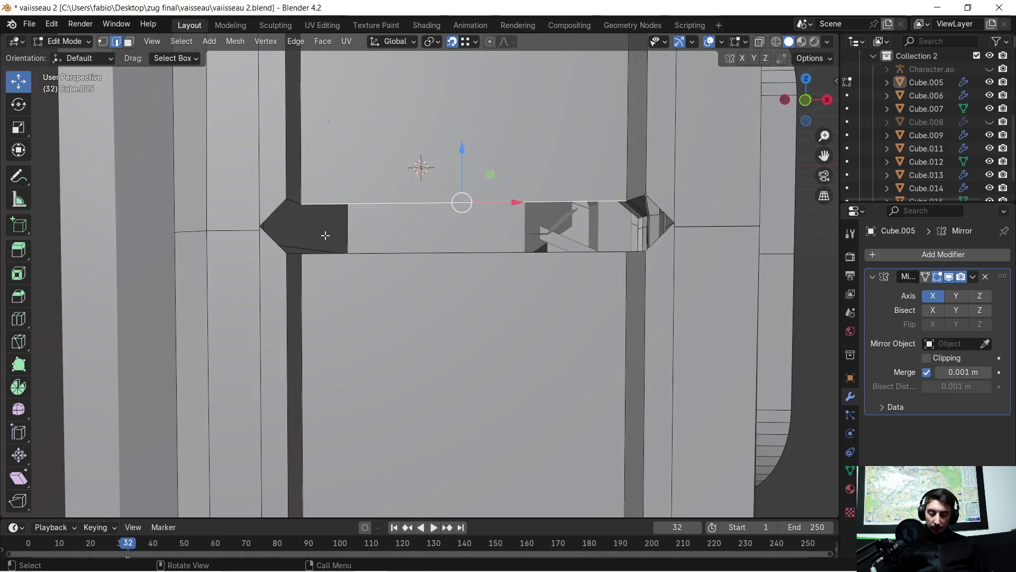
pyautogui.press('g')
pyautogui.press('z')
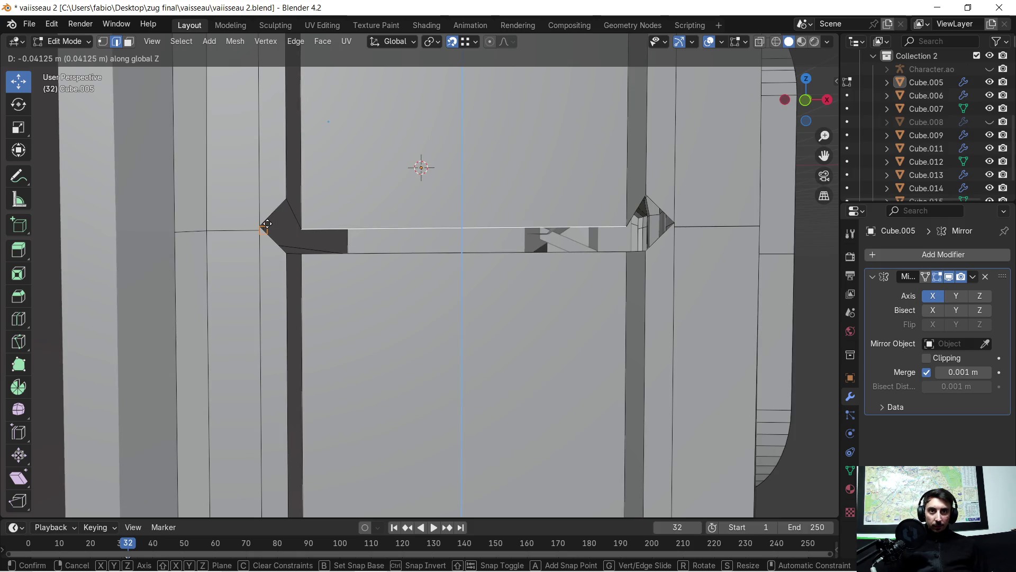
pyautogui.click(267, 224)
pyautogui.moveTo(421, 255); pyautogui.dragTo(477, 223, button='middle')
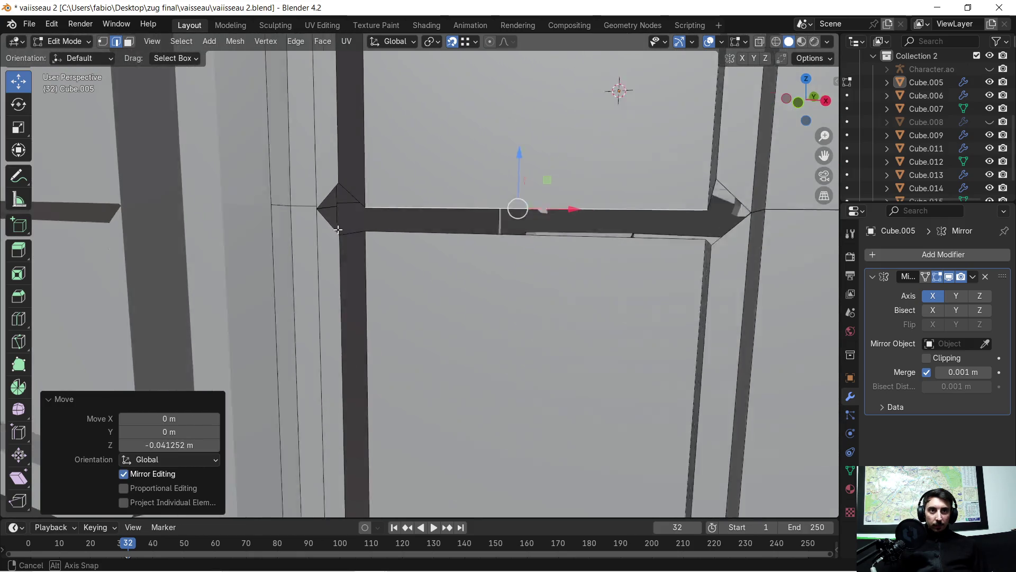
pyautogui.click(359, 230)
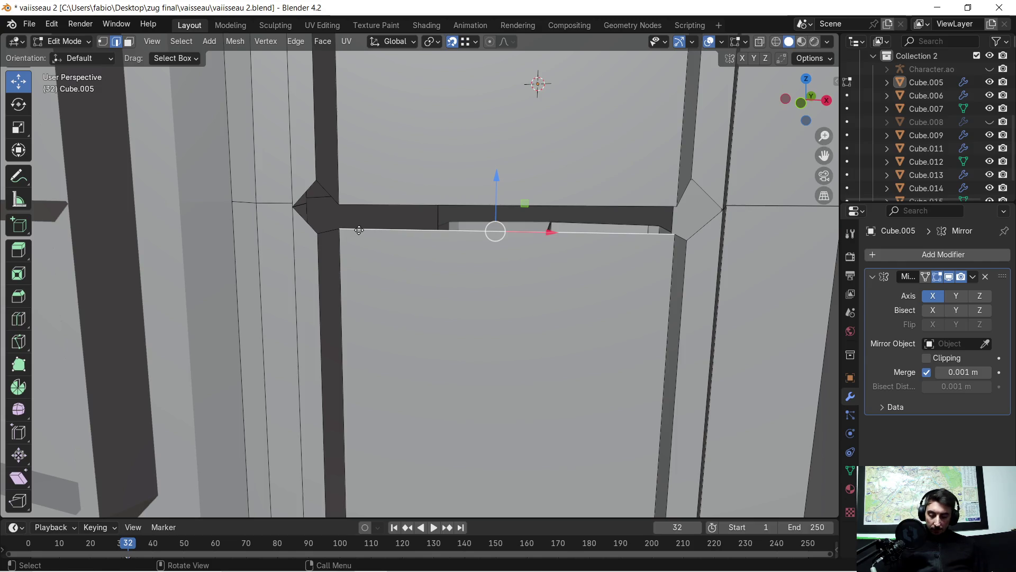
pyautogui.press('g')
pyautogui.press('z')
pyautogui.click(296, 202)
pyautogui.moveTo(397, 239)
pyautogui.mouseDown(button='middle')
pyautogui.moveTo(341, 231)
pyautogui.moveTo(301, 206)
pyautogui.moveTo(208, 63)
pyautogui.mouseUp(button='middle')
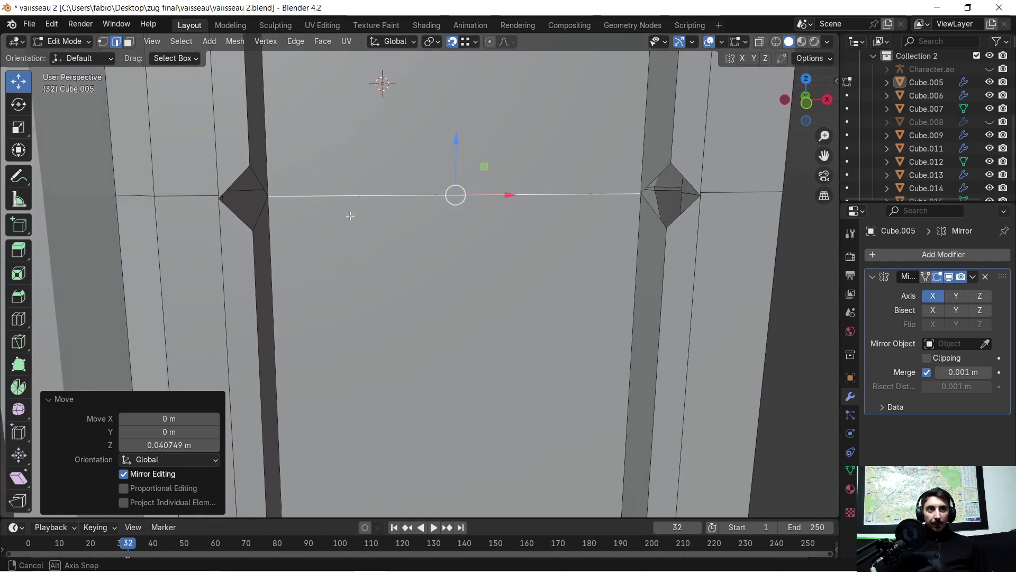
# - Lower the bar's left and right corner vertices along Z
pyautogui.click(102, 42)
pyautogui.click(251, 168)
pyautogui.keyDown('shift'); pyautogui.click(670, 159); pyautogui.keyUp('shift')
pyautogui.press('g')
pyautogui.press('z')
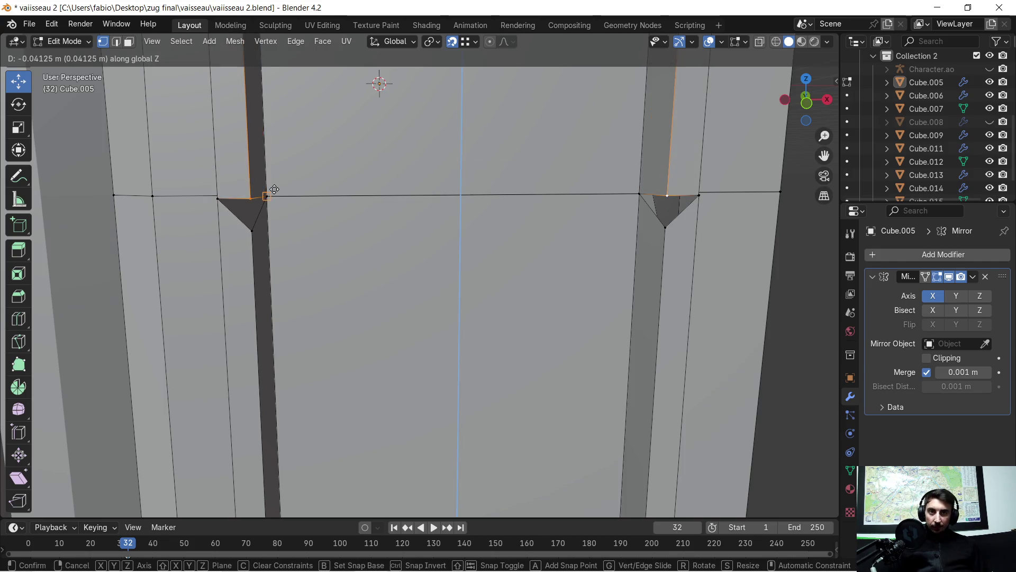
pyautogui.click(246, 215)
# - Raise the corner triangles' lower vertices along Z about 0.041 m to flatten them into a straight seam
pyautogui.click(253, 229)
pyautogui.keyDown('shift'); pyautogui.click(665, 228); pyautogui.keyUp('shift')
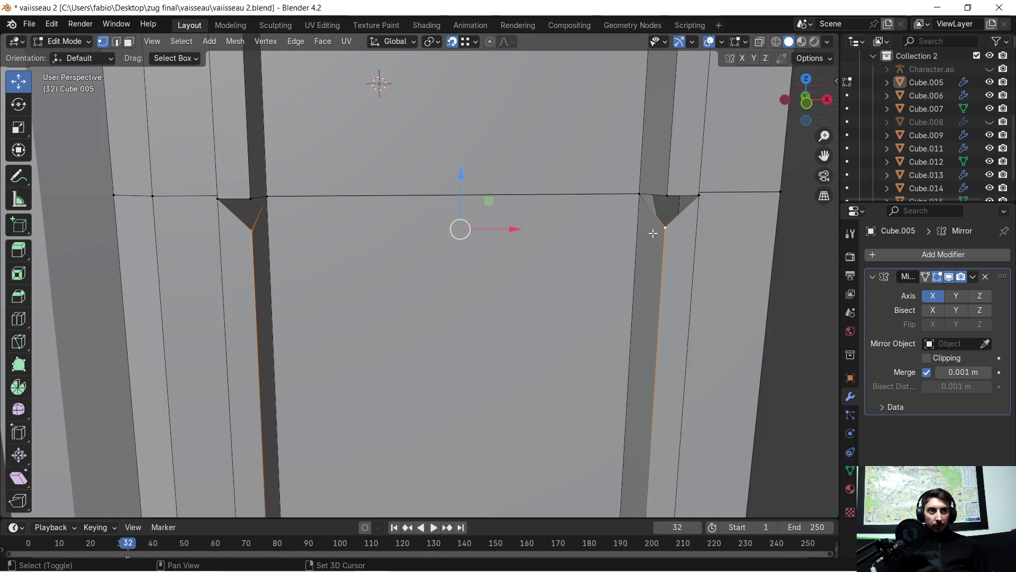
pyautogui.press('g')
pyautogui.press('z')
pyautogui.click(263, 208)
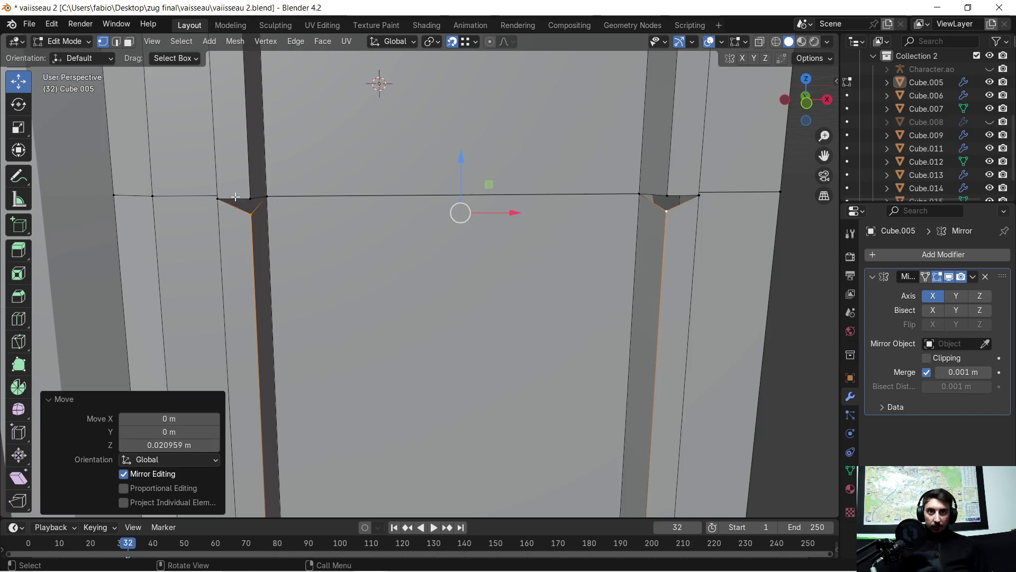
pyautogui.hotkey('ctrl', 'z')
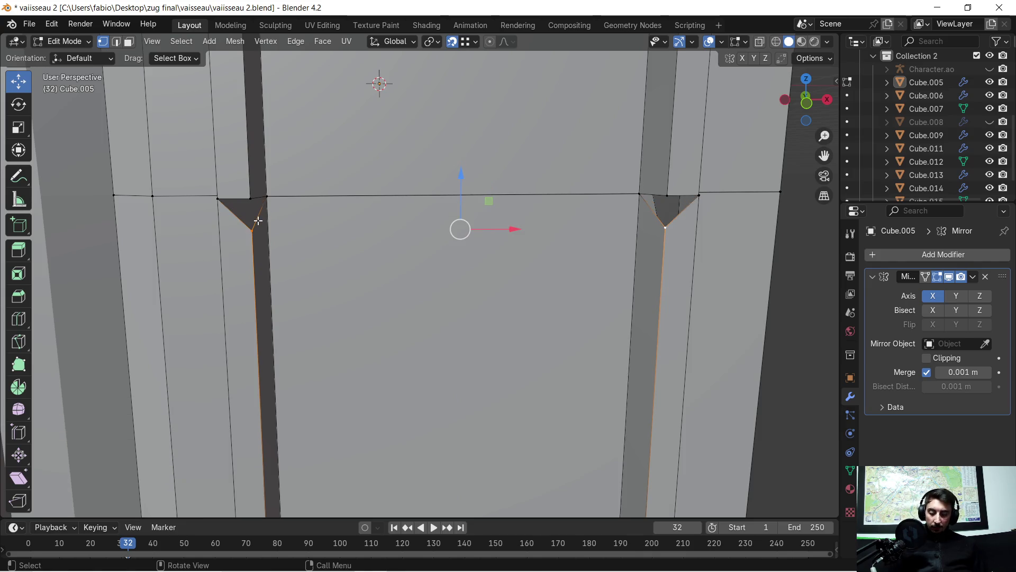
pyautogui.press('g')
pyautogui.press('z')
pyautogui.click(262, 199)
pyautogui.moveTo(397, 278)
pyautogui.mouseDown(button='middle')
pyautogui.moveTo(445, 263)
pyautogui.moveTo(483, 220)
pyautogui.moveTo(453, 238)
pyautogui.moveTo(477, 207)
pyautogui.moveTo(520, 166)
pyautogui.mouseUp(button='middle')
pyautogui.scroll(-5, 451, 217)
pyautogui.scroll(5, 477, 216)
pyautogui.hotkey('alt', 'a')
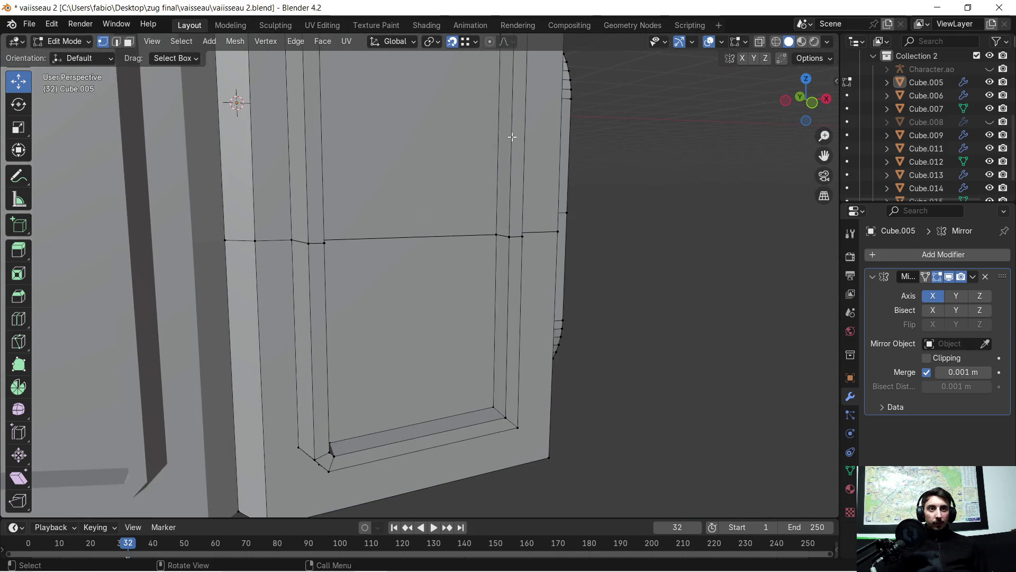
# - In edge mode, loop-select the inner edge ring around the panel's window opening
pyautogui.press('2')
pyautogui.keyDown('alt'); pyautogui.click(516, 171); pyautogui.keyUp('alt')
pyautogui.keyDown('alt'); pyautogui.click(505, 241); pyautogui.keyUp('alt')
pyautogui.scroll(-3, 509, 238)
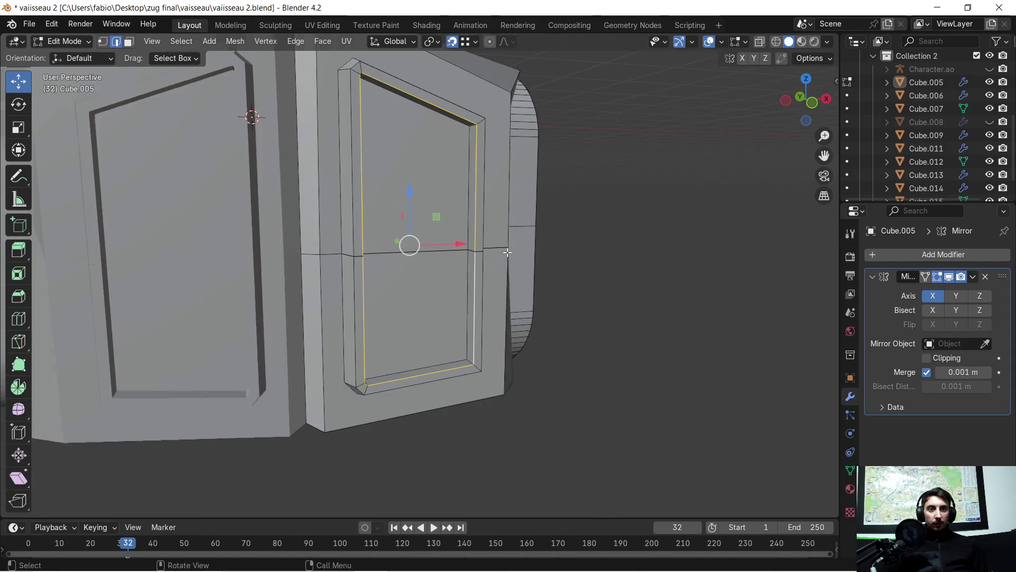
pyautogui.moveTo(520, 246)
pyautogui.mouseDown(button='middle')
pyautogui.moveTo(453, 268)
pyautogui.moveTo(421, 246)
pyautogui.mouseUp(button='middle')
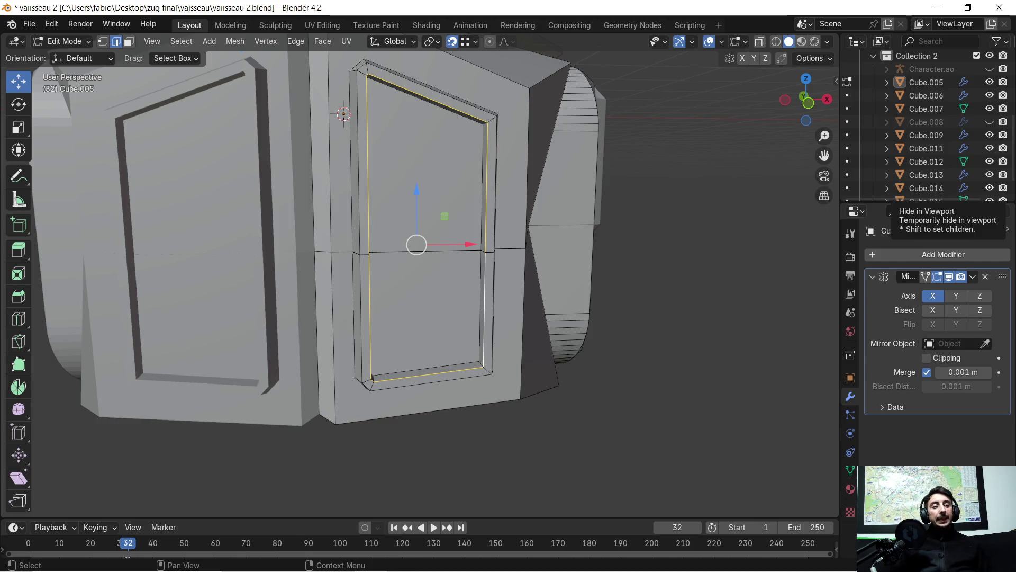
pyautogui.scroll(1, 453, 205)
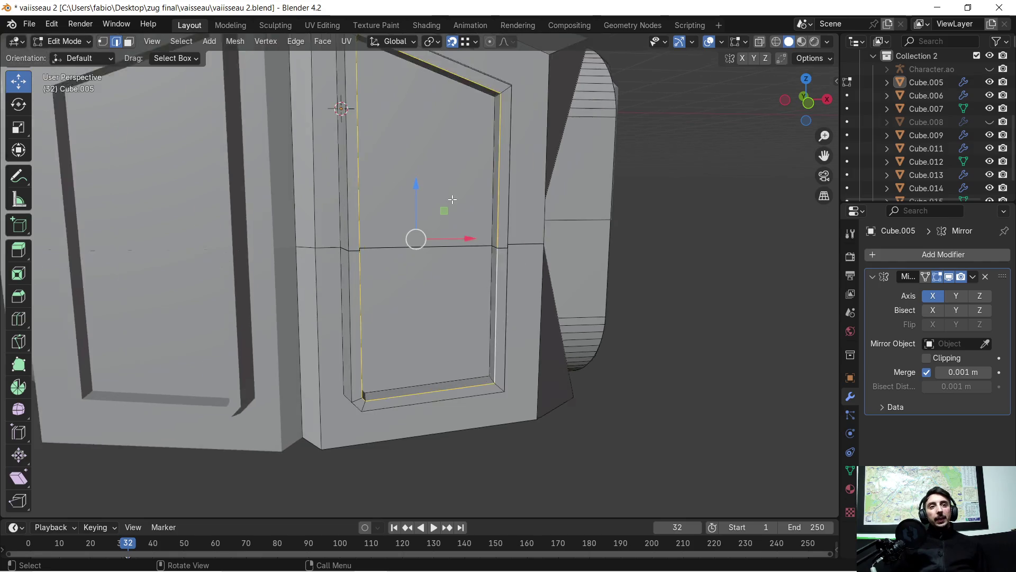
pyautogui.scroll(1, 453, 205)
pyautogui.moveTo(454, 206)
pyautogui.mouseDown(button='middle')
pyautogui.moveTo(424, 253)
pyautogui.moveTo(381, 231)
pyautogui.mouseUp(button='middle')
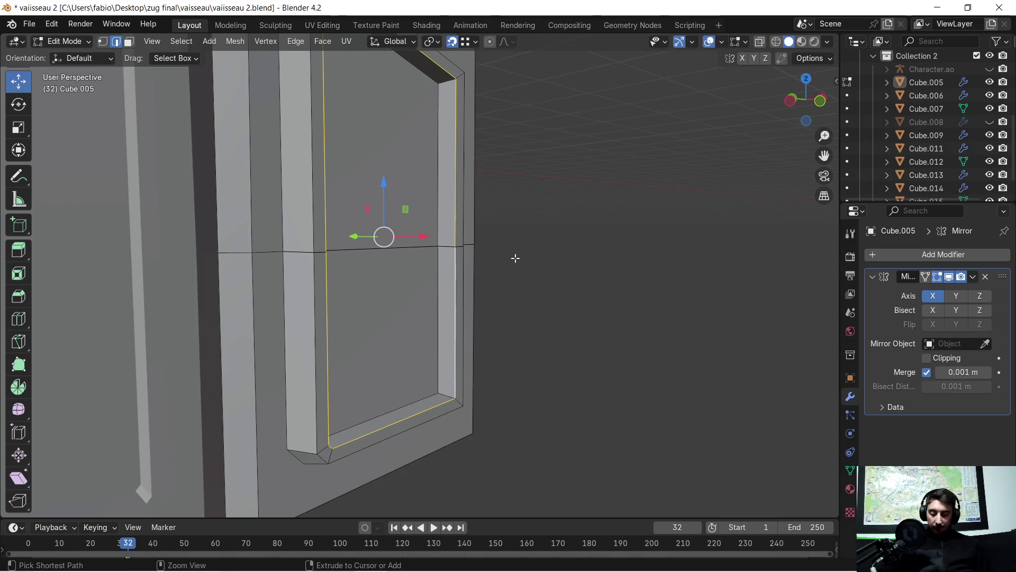
# - Bevel the frame's inner edge loop about 0.025 m wide with 9 segments, then return to Object Mode
pyautogui.hotkey('ctrl', 'b')
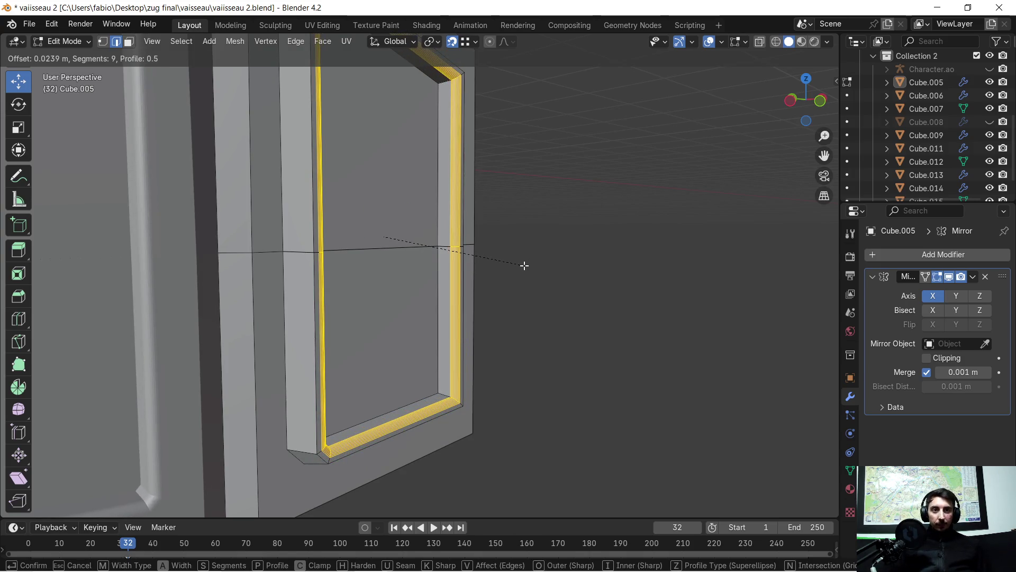
pyautogui.click(524, 265)
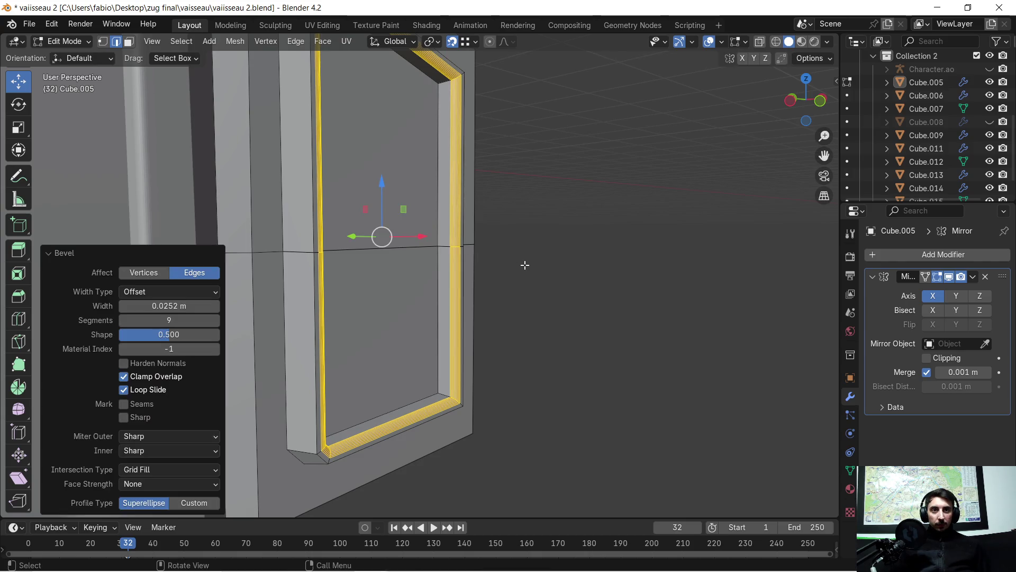
pyautogui.moveTo(525, 265)
pyautogui.mouseDown(button='middle')
pyautogui.moveTo(472, 234)
pyautogui.moveTo(484, 255)
pyautogui.moveTo(556, 238)
pyautogui.mouseUp(button='middle')
pyautogui.scroll(-3, 473, 234)
pyautogui.scroll(-3, 485, 256)
pyautogui.press('Tab')
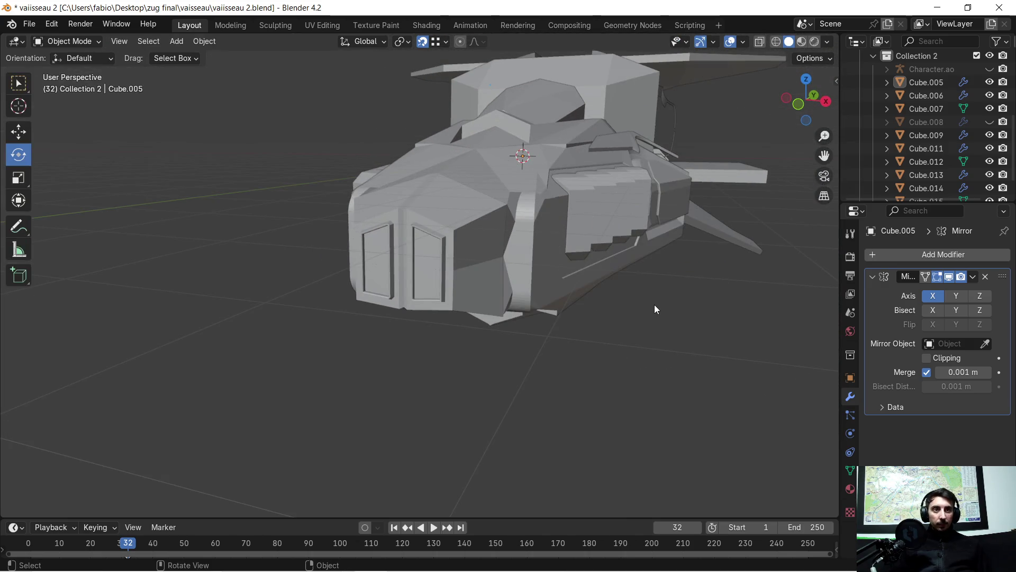
pyautogui.scroll(2, 654, 305)
pyautogui.scroll(4, 653, 291)
pyautogui.scroll(-6, 585, 269)
# - Enter Edit Mode on the hull and isolate it in Local View with numpad /
pyautogui.moveTo(673, 288)
pyautogui.keyDown('shift'); pyautogui.mouseDown(button='middle')
pyautogui.moveTo(568, 313)
pyautogui.moveTo(507, 300)
pyautogui.moveTo(561, 327)
pyautogui.moveTo(497, 348)
pyautogui.moveTo(491, 202)
pyautogui.mouseUp(button='middle'); pyautogui.keyUp('shift')
pyautogui.scroll(3, 452, 319)
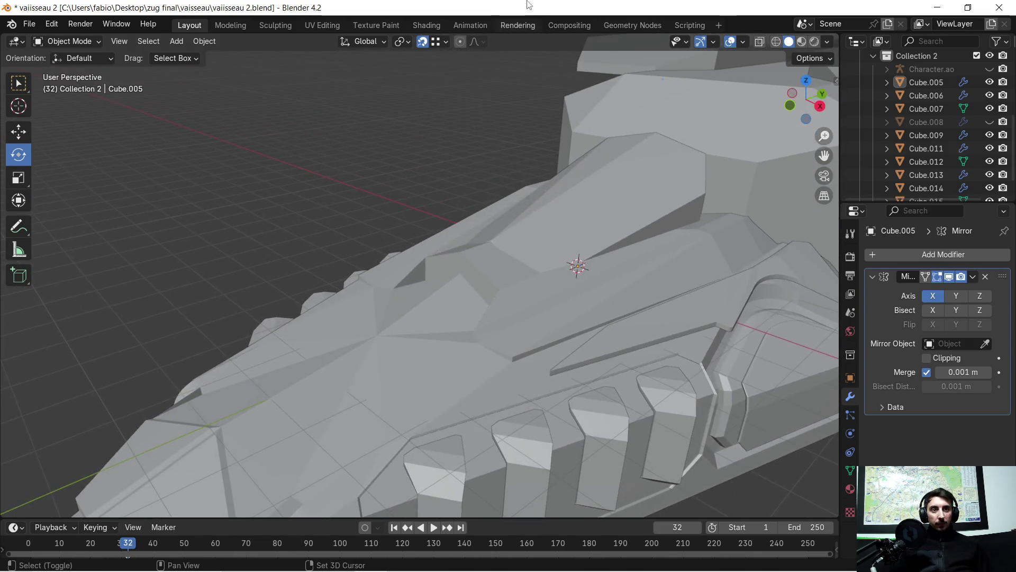
pyautogui.scroll(3, 491, 201)
pyautogui.press('Tab')
pyautogui.moveTo(493, 239)
pyautogui.mouseDown(button='middle')
pyautogui.moveTo(526, 229)
pyautogui.moveTo(542, 281)
pyautogui.moveTo(524, 238)
pyautogui.moveTo(491, 253)
pyautogui.moveTo(508, 239)
pyautogui.mouseUp(button='middle')
pyautogui.scroll(-4, 527, 229)
pyautogui.scroll(-4, 526, 238)
pyautogui.scroll(3, 520, 231)
pyautogui.scroll(-3, 519, 230)
pyautogui.scroll(2, 488, 256)
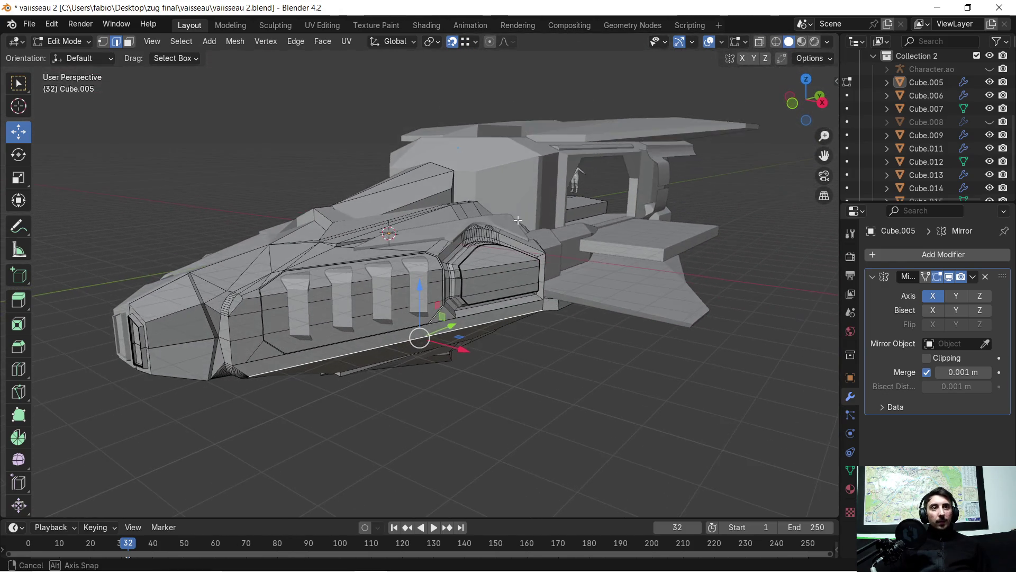
pyautogui.moveTo(546, 190); pyautogui.dragTo(561, 252, button='middle')
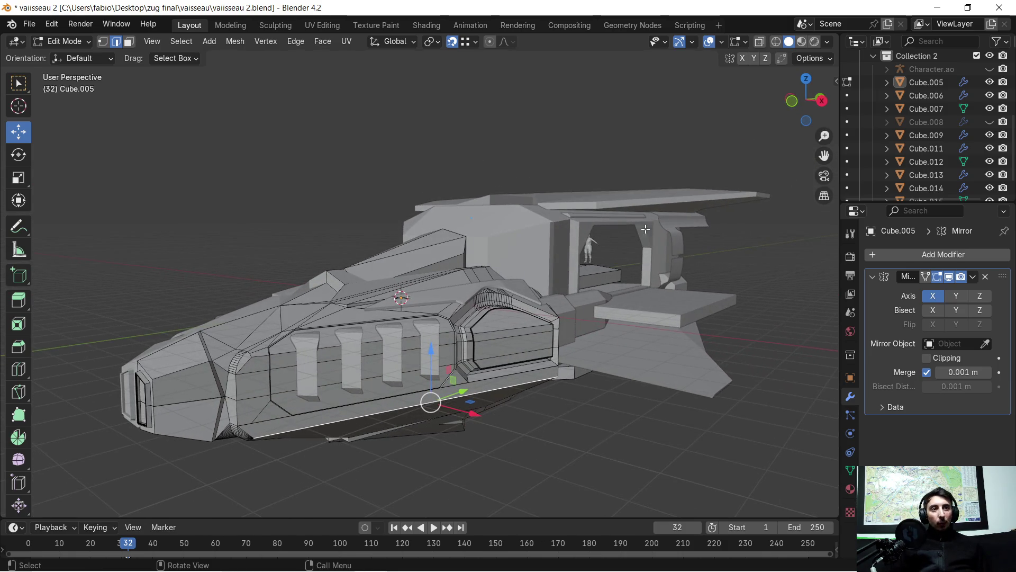
pyautogui.moveTo(599, 247)
pyautogui.mouseDown(button='middle')
pyautogui.moveTo(487, 229)
pyautogui.moveTo(525, 244)
pyautogui.mouseUp(button='middle')
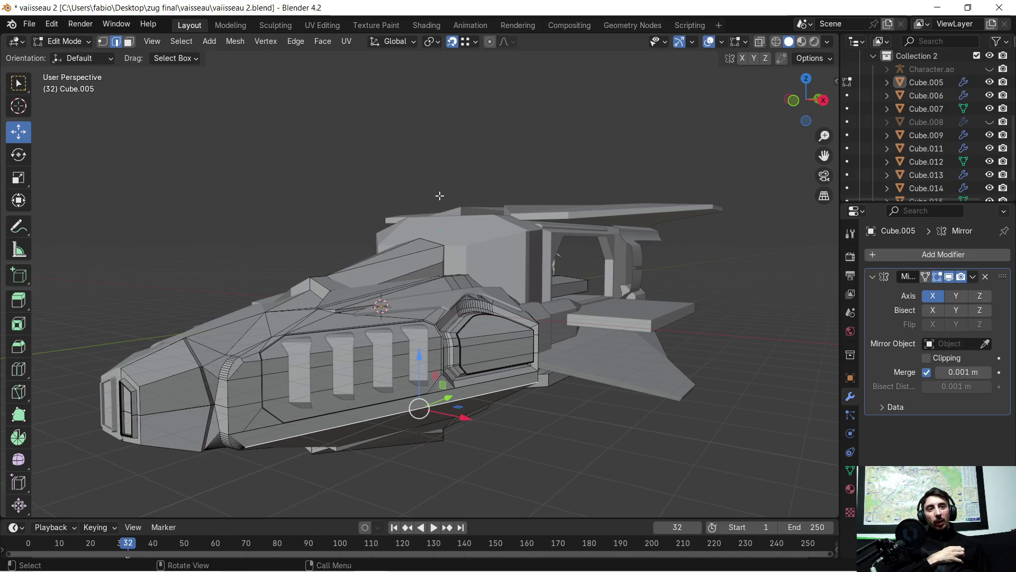
pyautogui.press('KP_Divide')
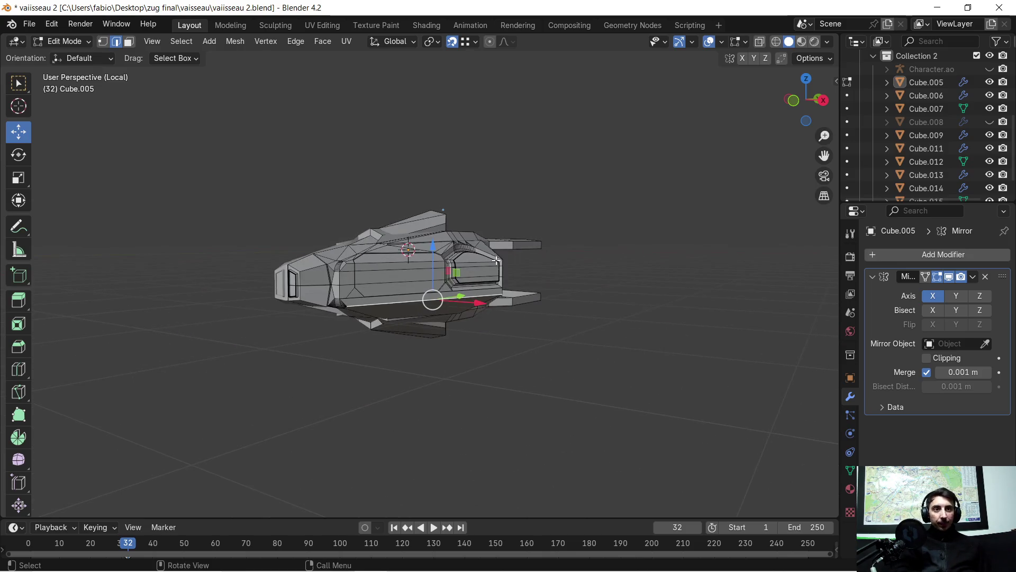
pyautogui.scroll(4, 502, 236)
pyautogui.scroll(-2, 502, 236)
# - Switch via the taskbar to the Blender window holding the earlier vaiisseau.blend ship
pyautogui.moveTo(500, 226); pyautogui.dragTo(534, 238, button='middle')
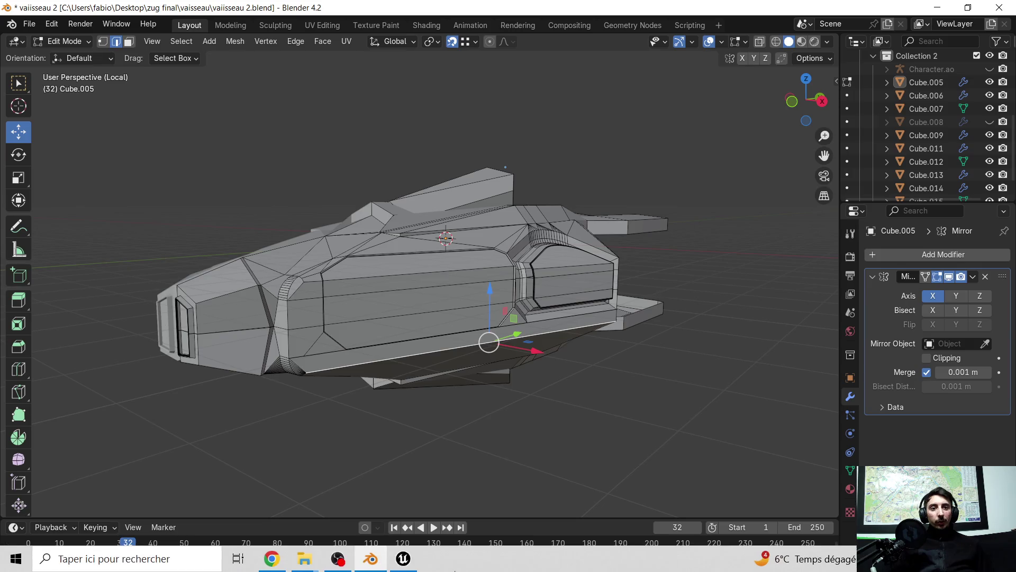
pyautogui.click(305, 559)
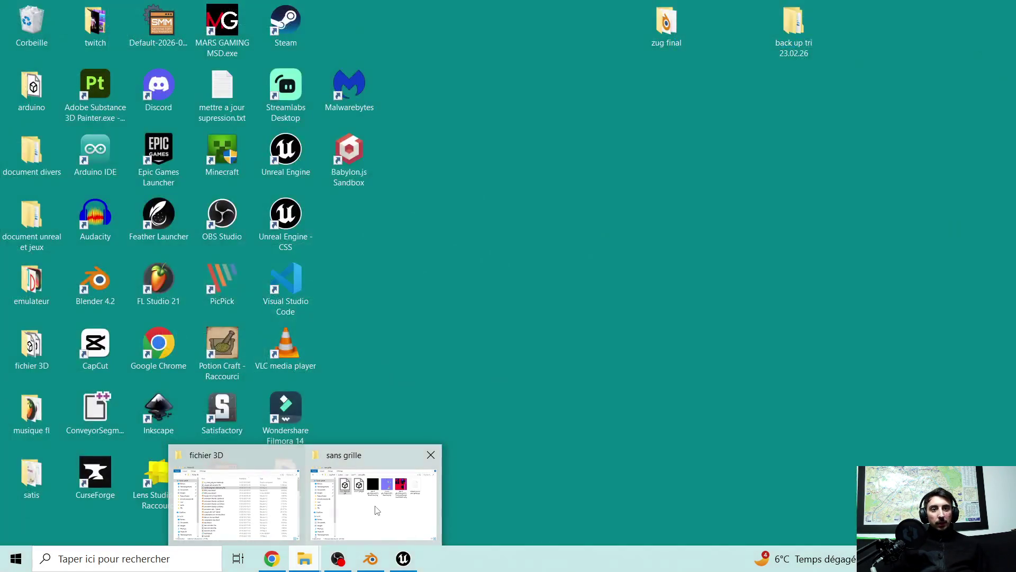
pyautogui.click(624, 248)
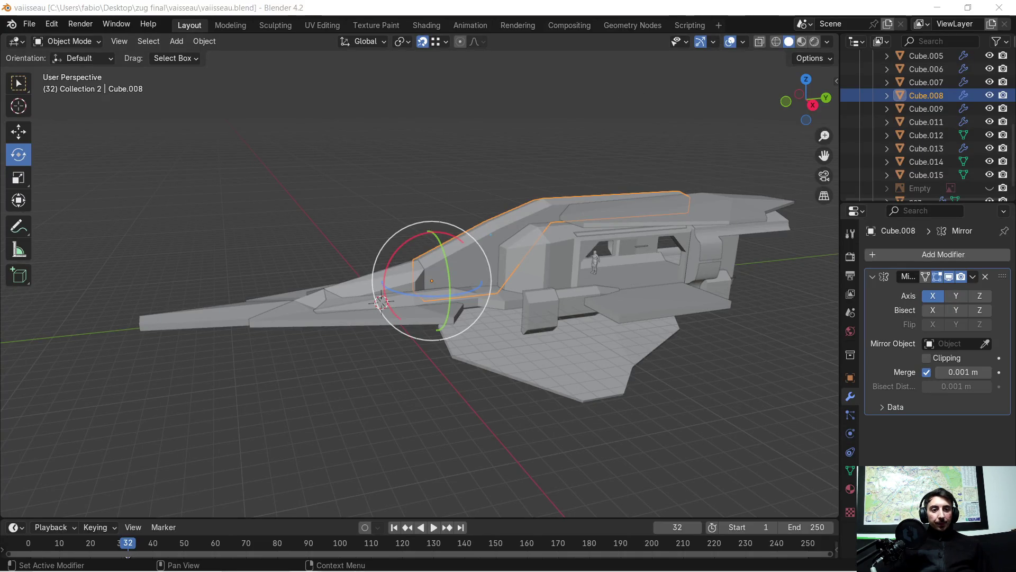
# - Inspect the earlier ship from rear and front, then return to the vaiisseau 2 window
pyautogui.moveTo(459, 212)
pyautogui.mouseDown(button='middle')
pyautogui.moveTo(517, 232)
pyautogui.moveTo(558, 221)
pyautogui.moveTo(545, 259)
pyautogui.mouseUp(button='middle')
pyautogui.scroll(2, 545, 260)
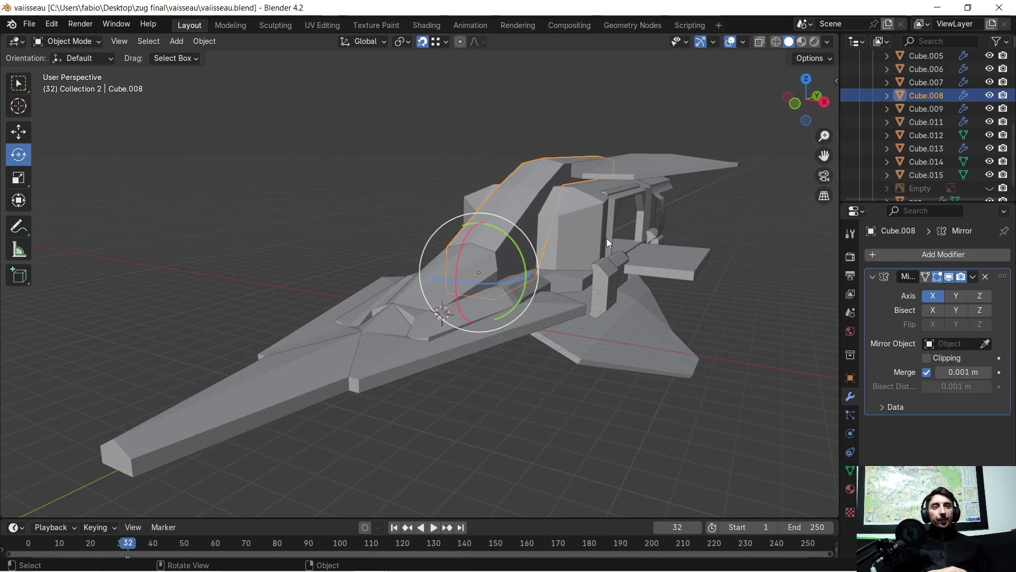
pyautogui.moveTo(614, 233)
pyautogui.mouseDown(button='middle')
pyautogui.moveTo(486, 264)
pyautogui.moveTo(491, 250)
pyautogui.moveTo(455, 249)
pyautogui.moveTo(541, 246)
pyautogui.moveTo(477, 242)
pyautogui.mouseUp(button='middle')
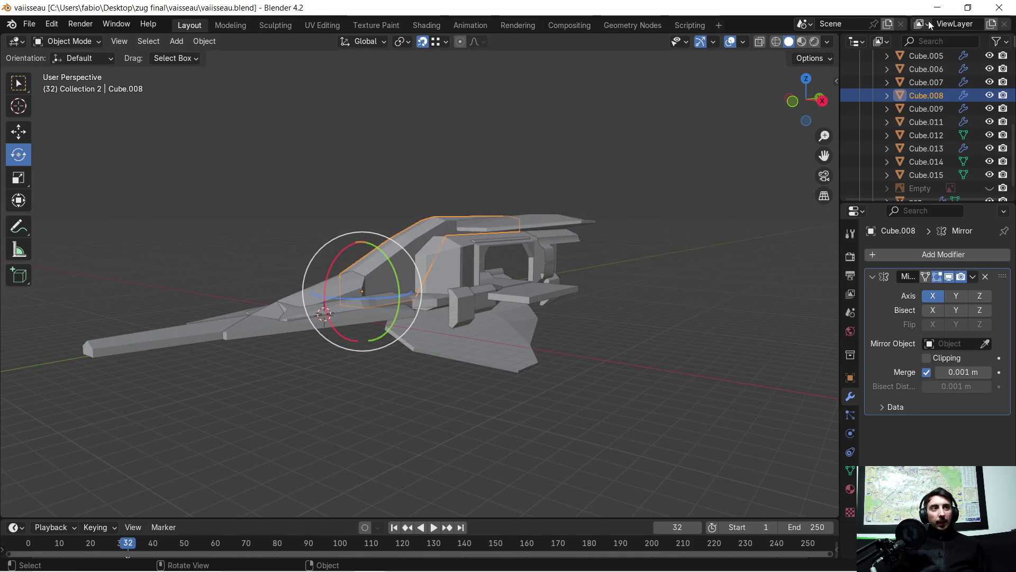
pyautogui.click(939, 8)
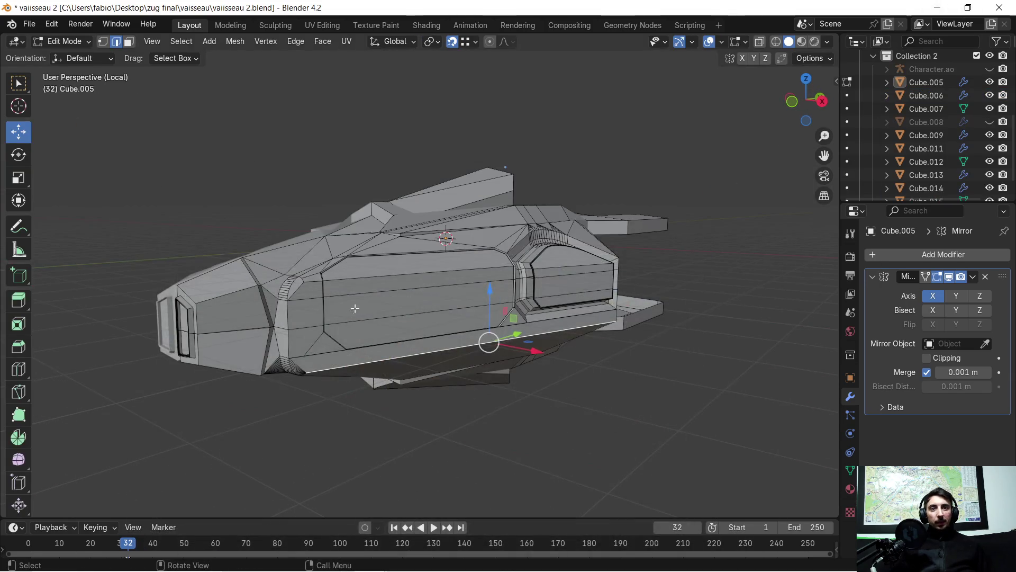
# - Select the side panel's top edge and exit Local View so the whole ship reappears
pyautogui.moveTo(363, 272)
pyautogui.mouseDown(button='middle')
pyautogui.moveTo(476, 268)
pyautogui.moveTo(367, 262)
pyautogui.moveTo(410, 256)
pyautogui.mouseUp(button='middle')
pyautogui.scroll(2, 445, 286)
pyautogui.scroll(2, 460, 299)
pyautogui.scroll(-3, 460, 298)
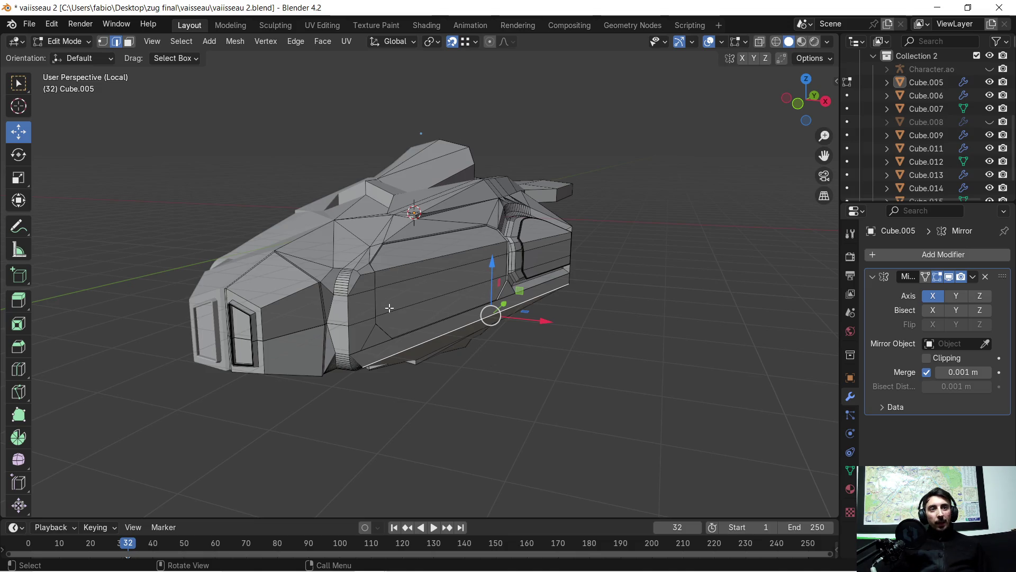
pyautogui.moveTo(580, 264)
pyautogui.mouseDown(button='middle')
pyautogui.moveTo(477, 269)
pyautogui.moveTo(555, 256)
pyautogui.mouseUp(button='middle')
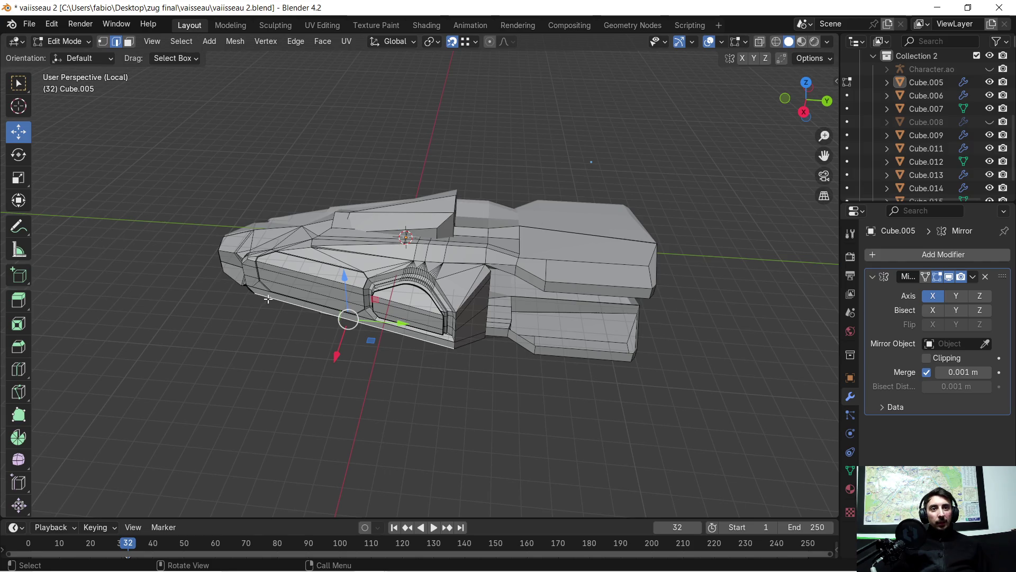
pyautogui.moveTo(266, 300); pyautogui.dragTo(381, 274, button='middle')
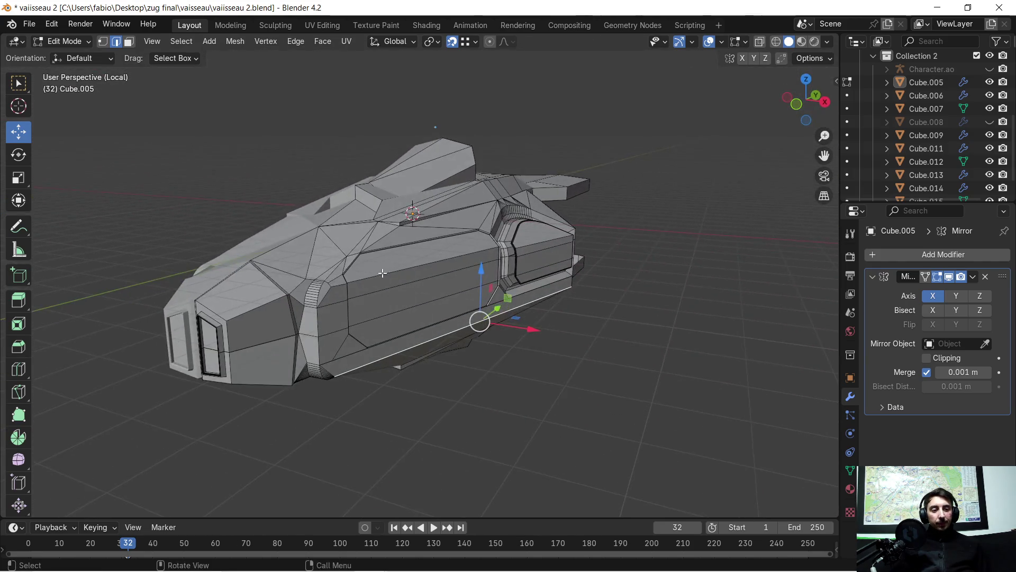
pyautogui.scroll(3, 381, 274)
pyautogui.scroll(-3, 373, 294)
pyautogui.moveTo(373, 294); pyautogui.dragTo(391, 257, button='middle')
pyautogui.click(382, 243)
pyautogui.scroll(3, 381, 243)
pyautogui.scroll(-3, 381, 243)
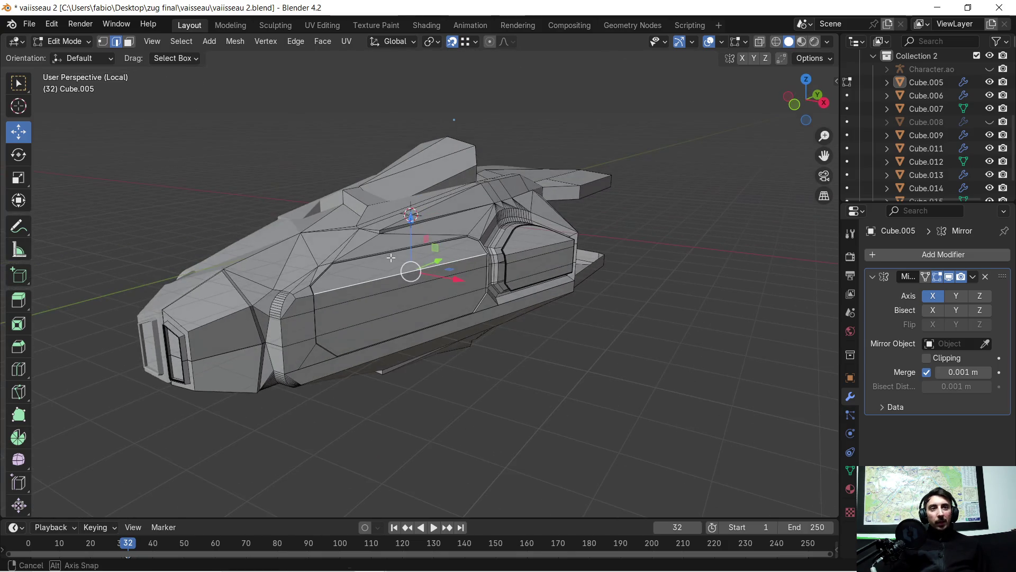
pyautogui.scroll(5, 933, 127)
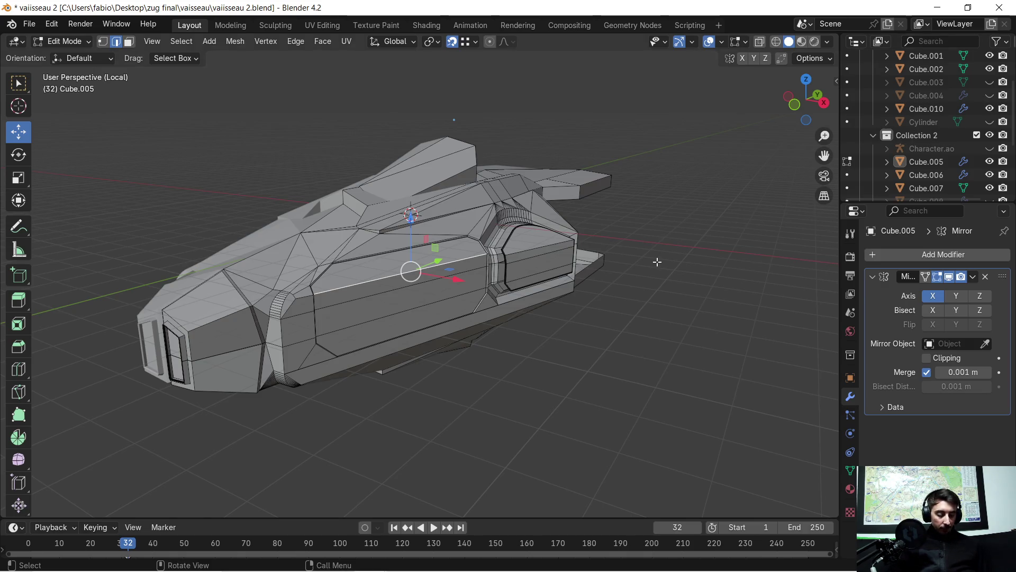
pyautogui.press('/')
pyautogui.scroll(3, 253, 406)
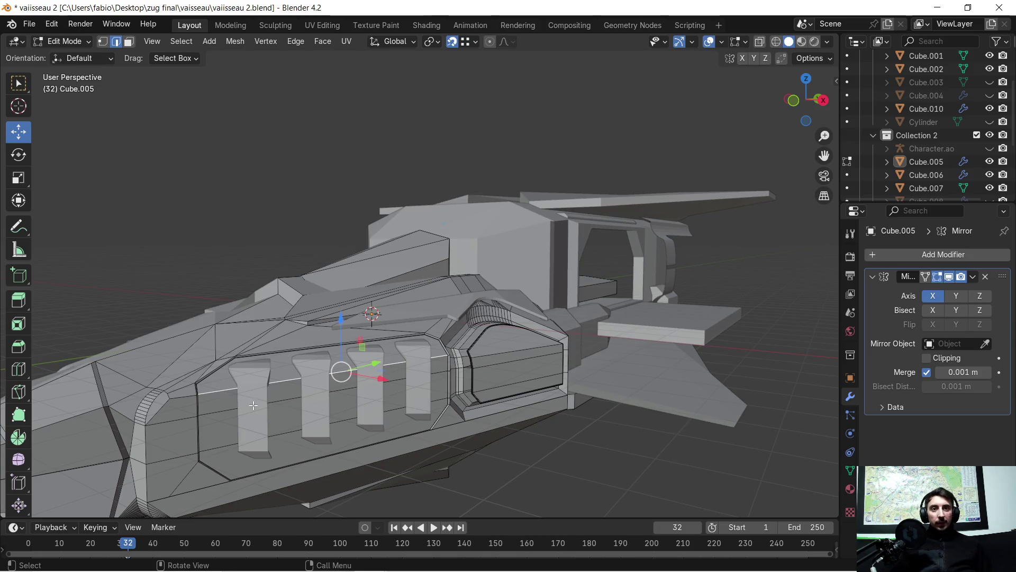
# - Orbit around the ship to study its side and the side panel
pyautogui.moveTo(417, 394)
pyautogui.mouseDown(button='middle')
pyautogui.moveTo(458, 349)
pyautogui.moveTo(432, 352)
pyautogui.moveTo(437, 367)
pyautogui.moveTo(439, 335)
pyautogui.mouseUp(button='middle')
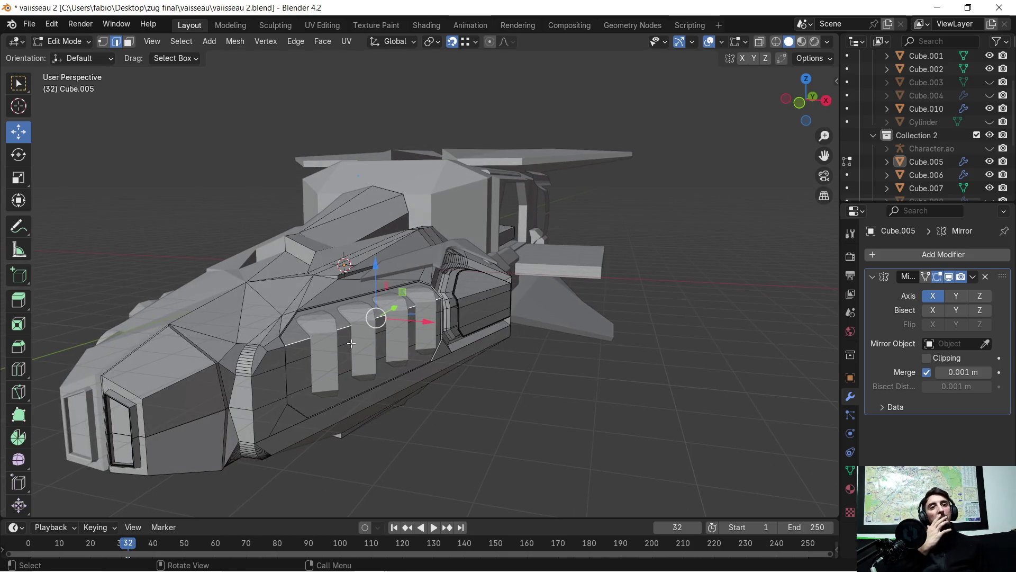
pyautogui.moveTo(441, 302)
pyautogui.mouseDown(button='middle')
pyautogui.moveTo(542, 374)
pyautogui.moveTo(484, 381)
pyautogui.moveTo(508, 373)
pyautogui.moveTo(475, 385)
pyautogui.moveTo(475, 394)
pyautogui.mouseUp(button='middle')
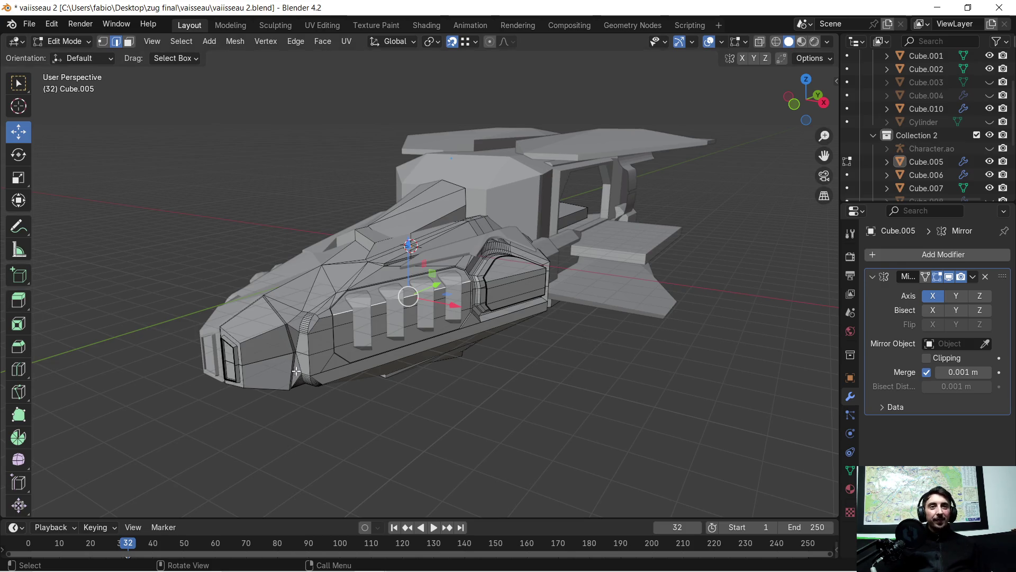
pyautogui.scroll(3, 294, 373)
pyautogui.scroll(3, 381, 397)
pyautogui.moveTo(349, 424)
pyautogui.mouseDown(button='middle')
pyautogui.moveTo(413, 416)
pyautogui.moveTo(445, 366)
pyautogui.moveTo(556, 302)
pyautogui.moveTo(506, 275)
pyautogui.moveTo(480, 288)
pyautogui.mouseUp(button='middle')
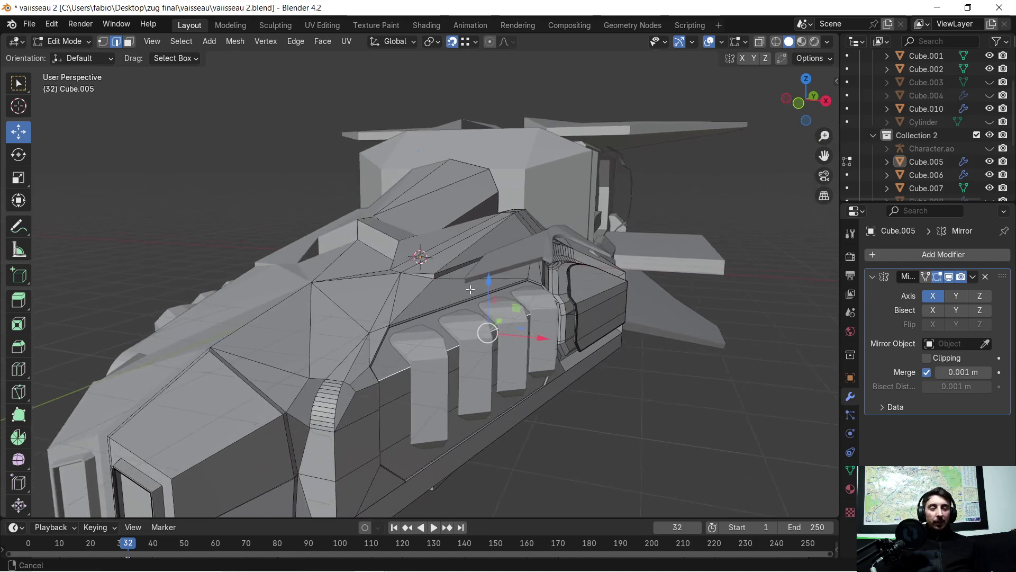
pyautogui.scroll(-3, 480, 288)
pyautogui.moveTo(586, 255)
pyautogui.mouseDown(button='middle')
pyautogui.moveTo(627, 270)
pyautogui.moveTo(611, 238)
pyautogui.moveTo(557, 271)
pyautogui.moveTo(497, 280)
pyautogui.moveTo(480, 330)
pyautogui.mouseUp(button='middle')
pyautogui.scroll(2, 508, 281)
pyautogui.scroll(2, 500, 277)
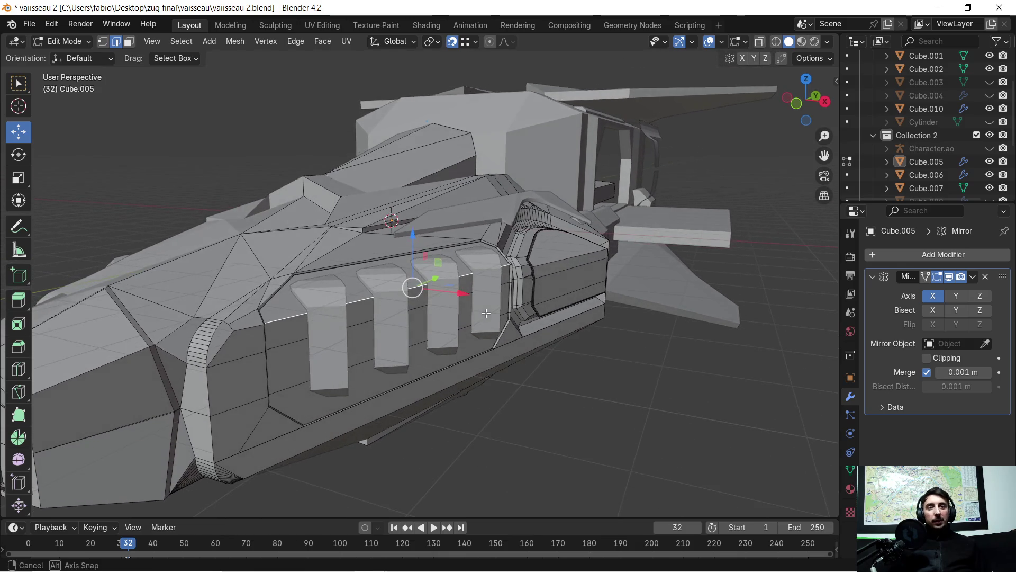
pyautogui.scroll(-1, 516, 296)
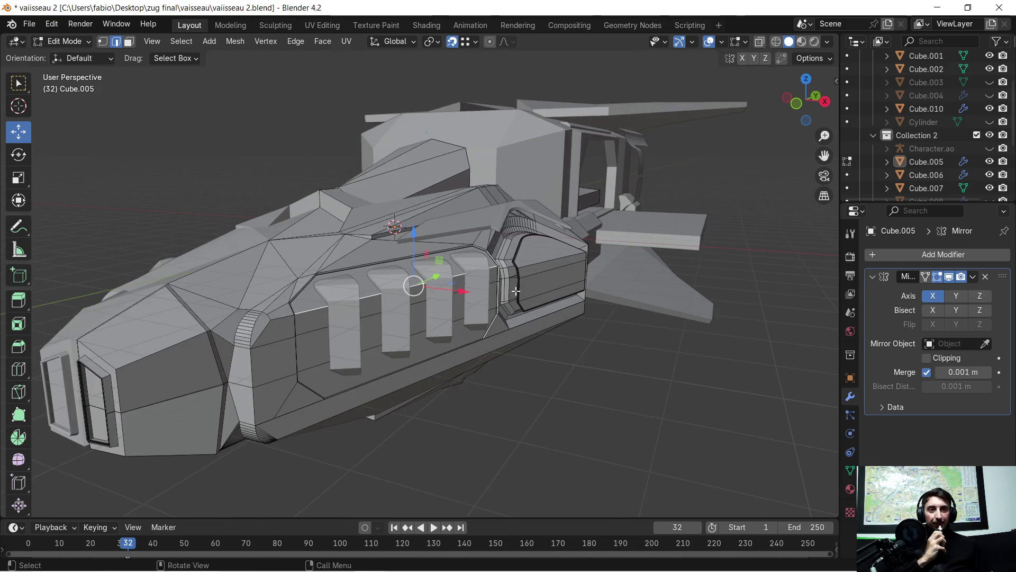
pyautogui.scroll(-1, 471, 304)
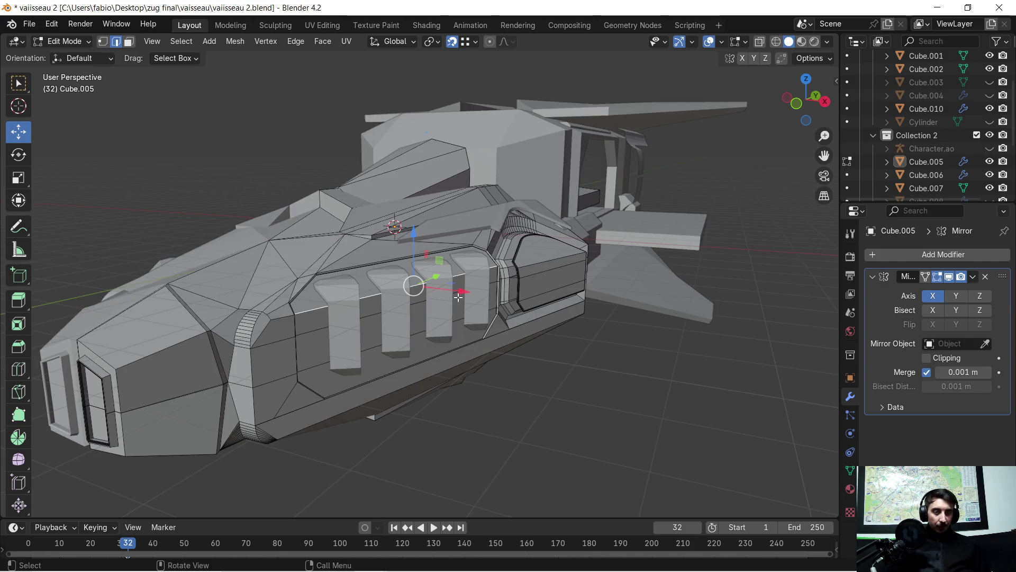
# - Isolate the hull in Local View again and bring up the File menu
pyautogui.click(299, 243)
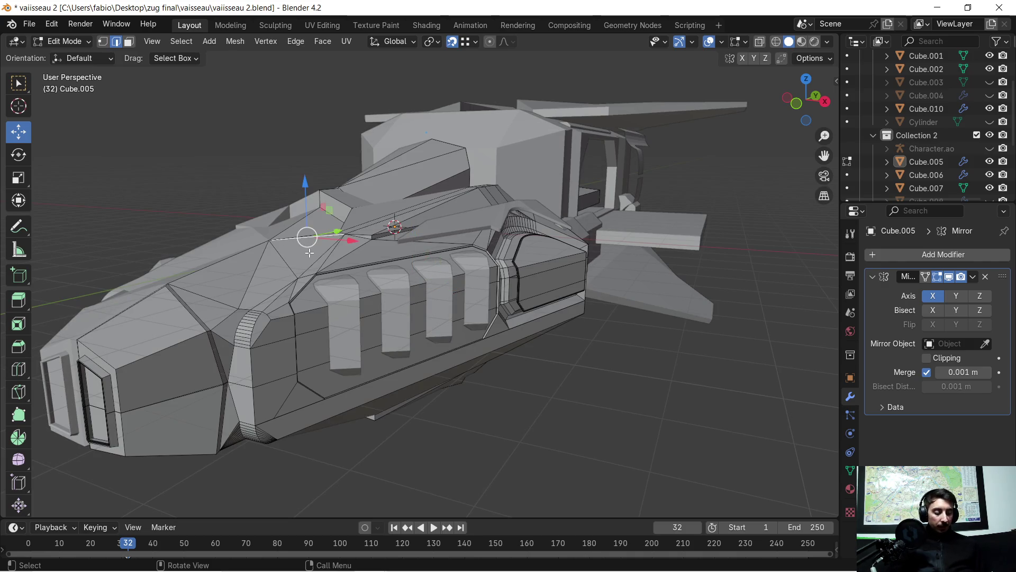
pyautogui.press('KP_Divide')
pyautogui.scroll(3, 370, 309)
pyautogui.scroll(4, 433, 305)
pyautogui.moveTo(433, 306)
pyautogui.mouseDown(button='middle')
pyautogui.moveTo(423, 320)
pyautogui.moveTo(441, 323)
pyautogui.moveTo(446, 302)
pyautogui.mouseUp(button='middle')
pyautogui.scroll(-4, 424, 319)
pyautogui.click(29, 25)
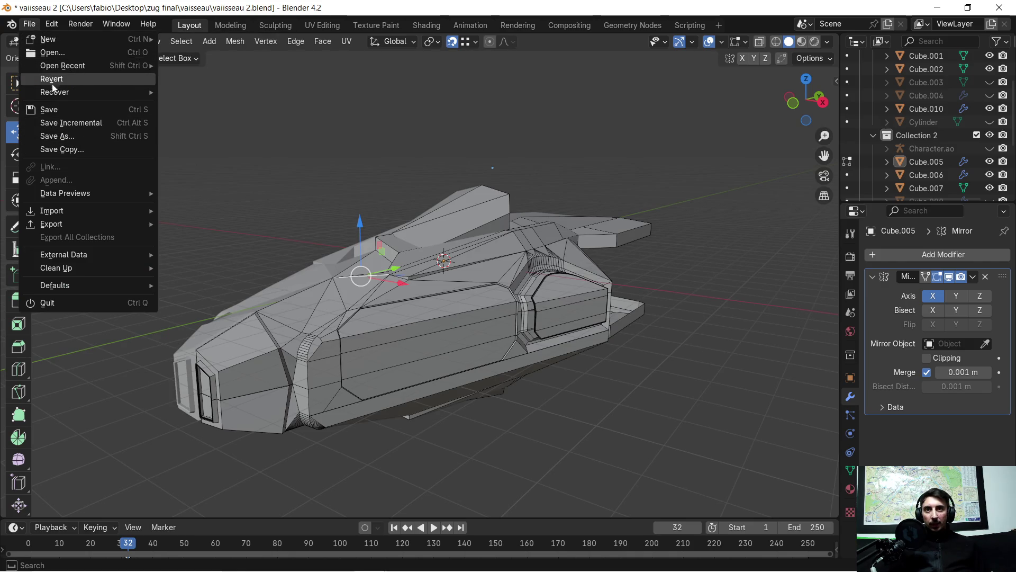
# - Save the file, then save a new version named vaiisseau 3.blend
pyautogui.click(48, 109)
pyautogui.click(30, 24)
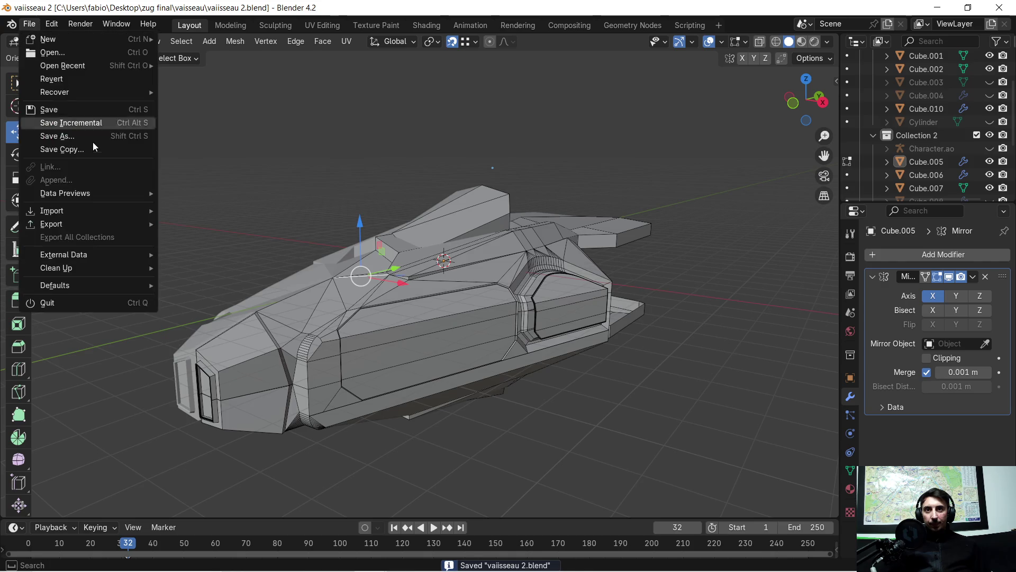
pyautogui.click(78, 136)
pyautogui.click(319, 455)
pyautogui.press('Delete')
pyautogui.write('3')
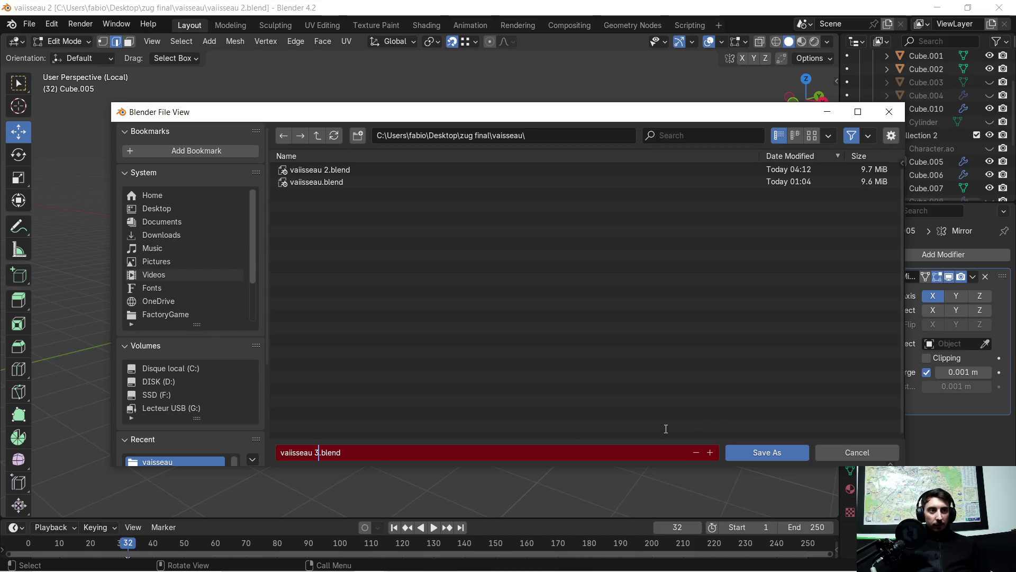
pyautogui.click(766, 452)
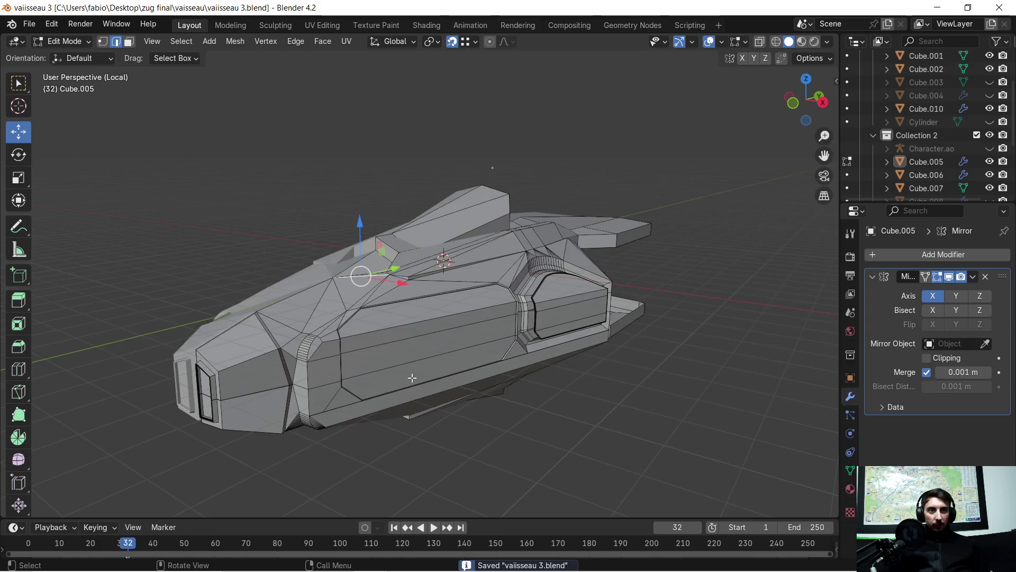
pyautogui.scroll(2, 416, 379)
pyautogui.scroll(2, 405, 365)
pyautogui.scroll(3, 401, 317)
pyautogui.scroll(1, 401, 283)
# - Separate the side panel faces into their own object Cube.016 and add a plain-axes empty
pyautogui.click(409, 199)
pyautogui.click(129, 41)
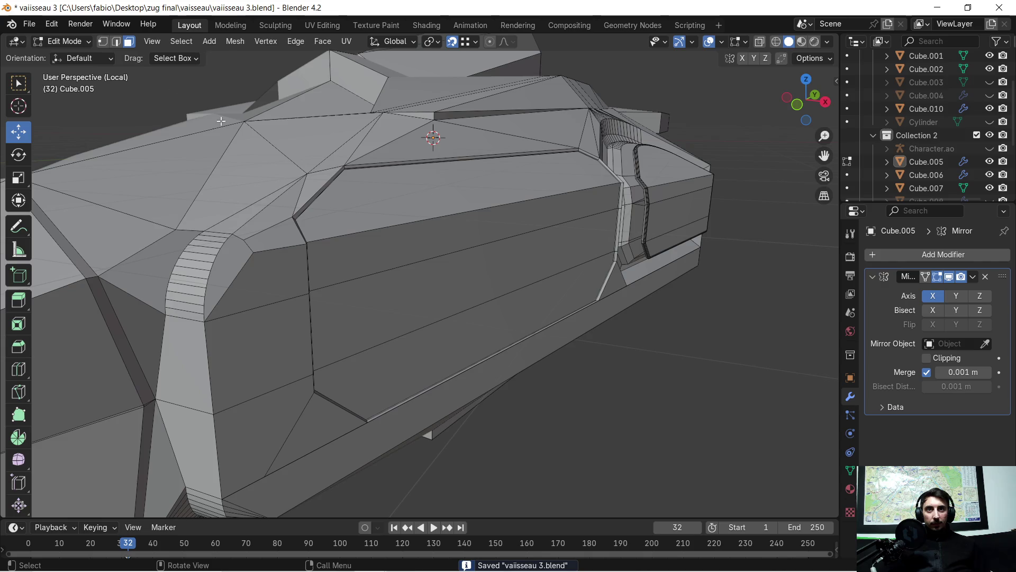
pyautogui.click(444, 231)
pyautogui.keyDown('shift'); pyautogui.click(441, 256); pyautogui.keyUp('shift')
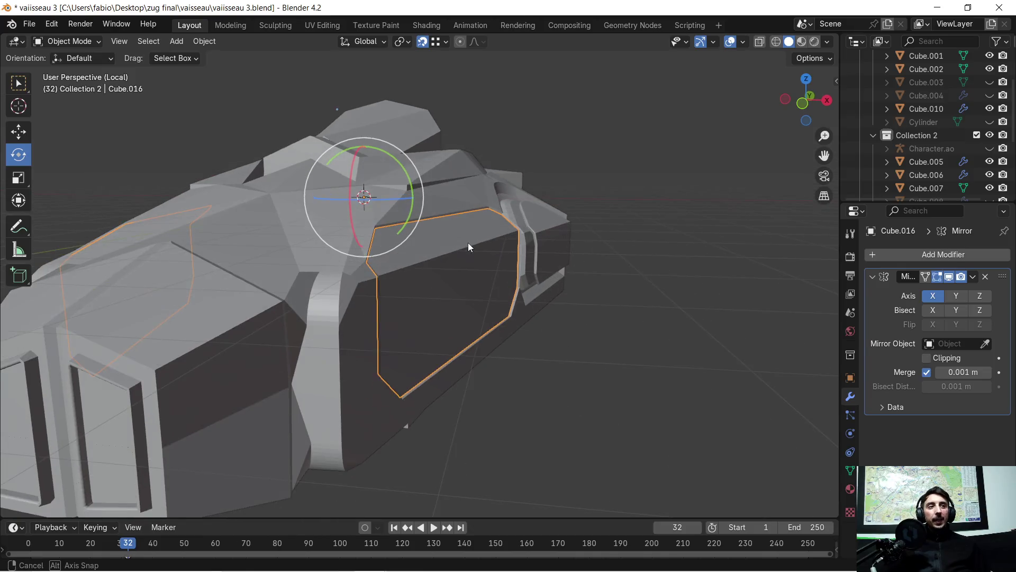
pyautogui.moveTo(467, 244); pyautogui.dragTo(468, 243, button='middle')
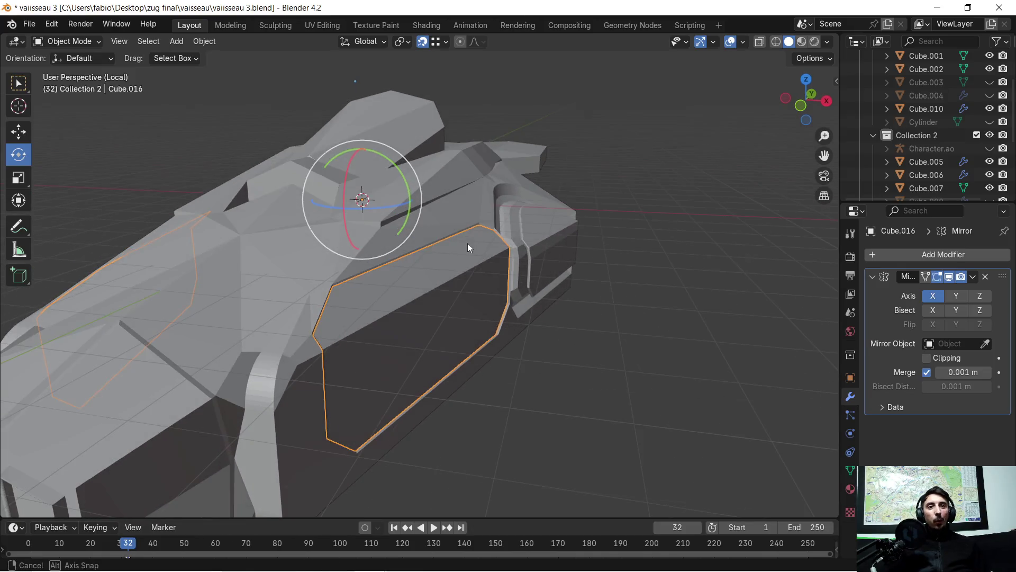
pyautogui.click(203, 41)
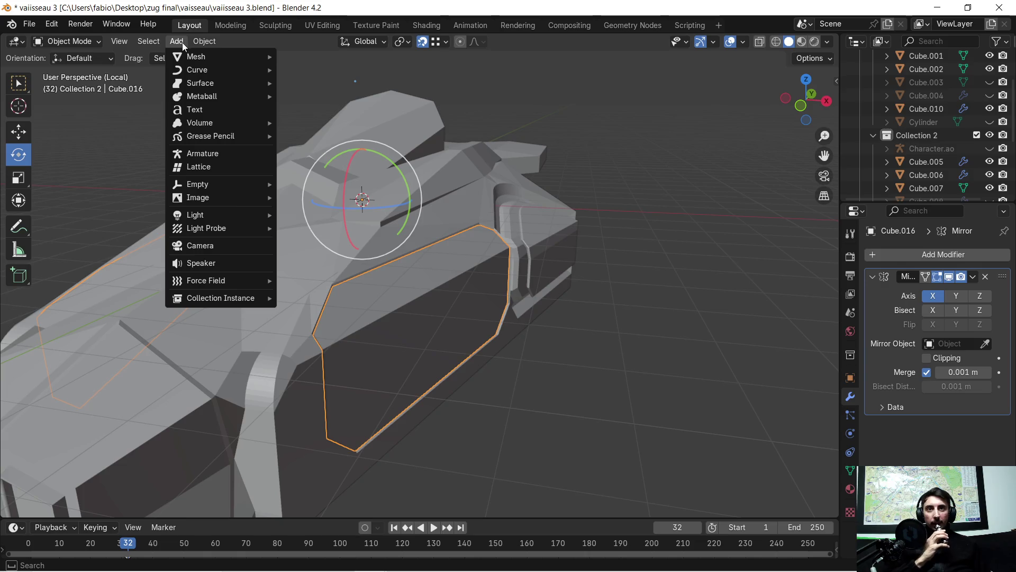
pyautogui.moveTo(197, 185)
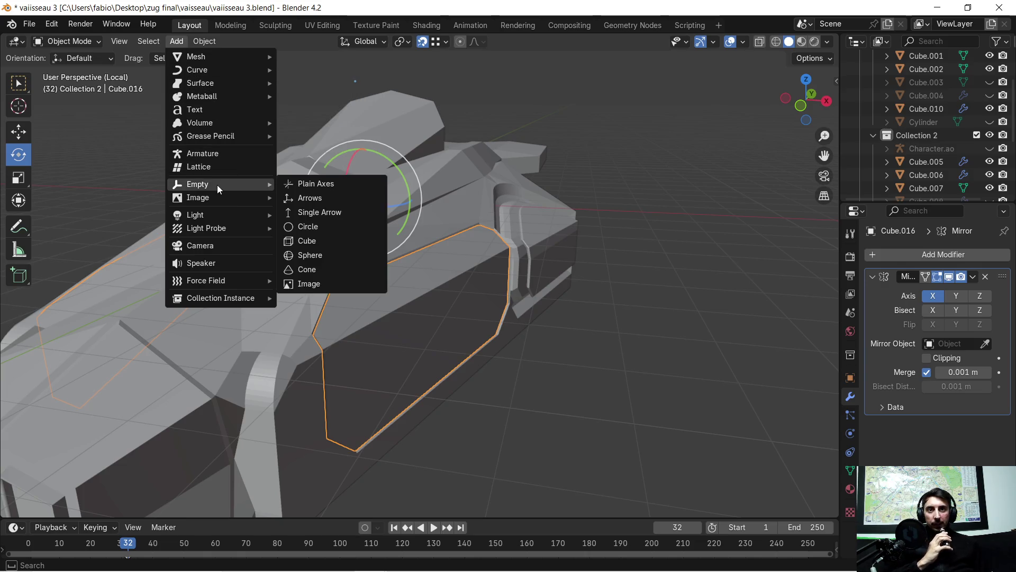
pyautogui.click(321, 184)
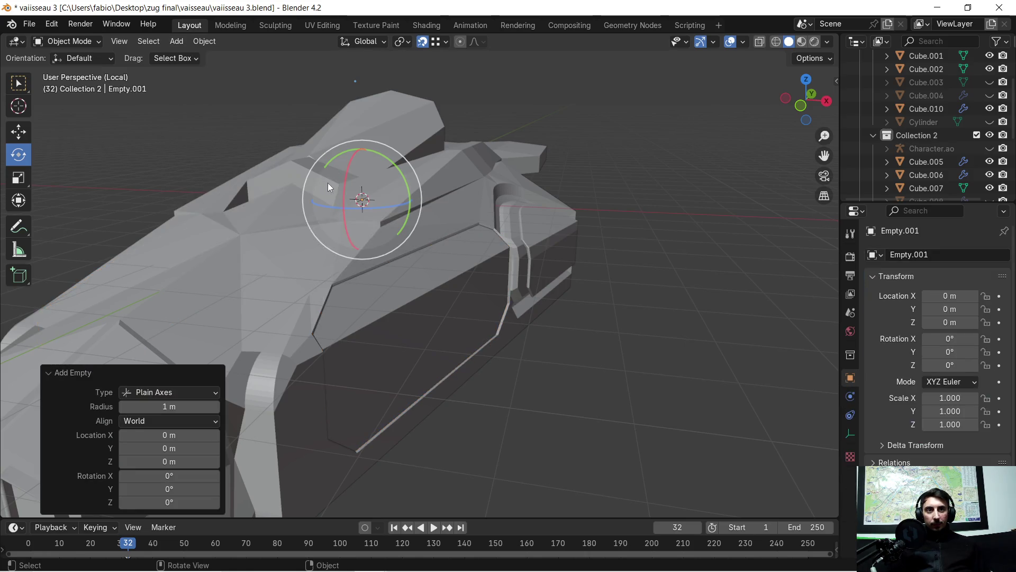
# - Move Empty.001 along X, then about 4.92 m along −Y toward the side panel
pyautogui.moveTo(379, 282)
pyautogui.mouseDown(button='middle')
pyautogui.moveTo(392, 297)
pyautogui.moveTo(406, 285)
pyautogui.moveTo(475, 307)
pyautogui.moveTo(430, 267)
pyautogui.mouseUp(button='middle')
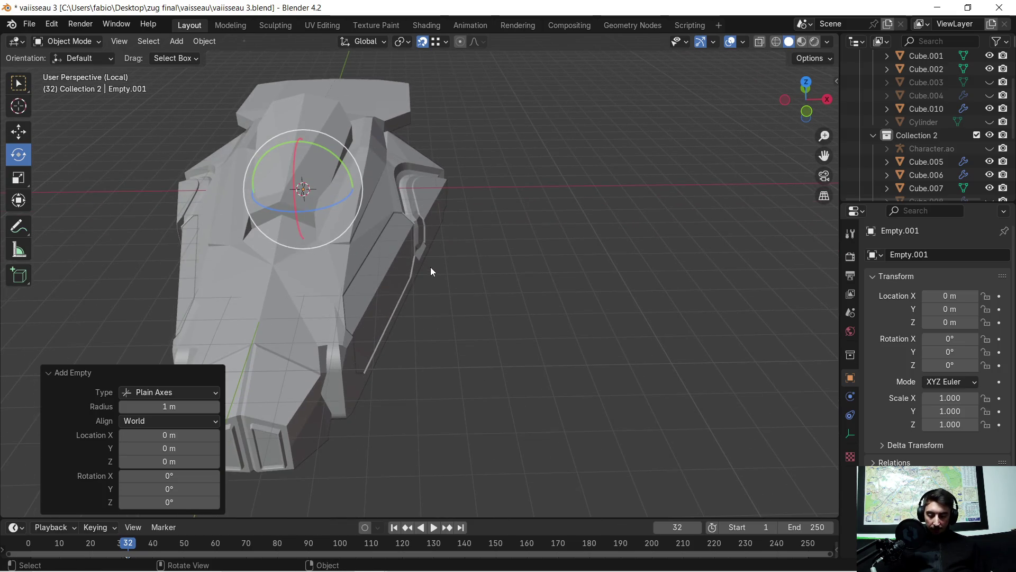
pyautogui.press('g')
pyautogui.press('x')
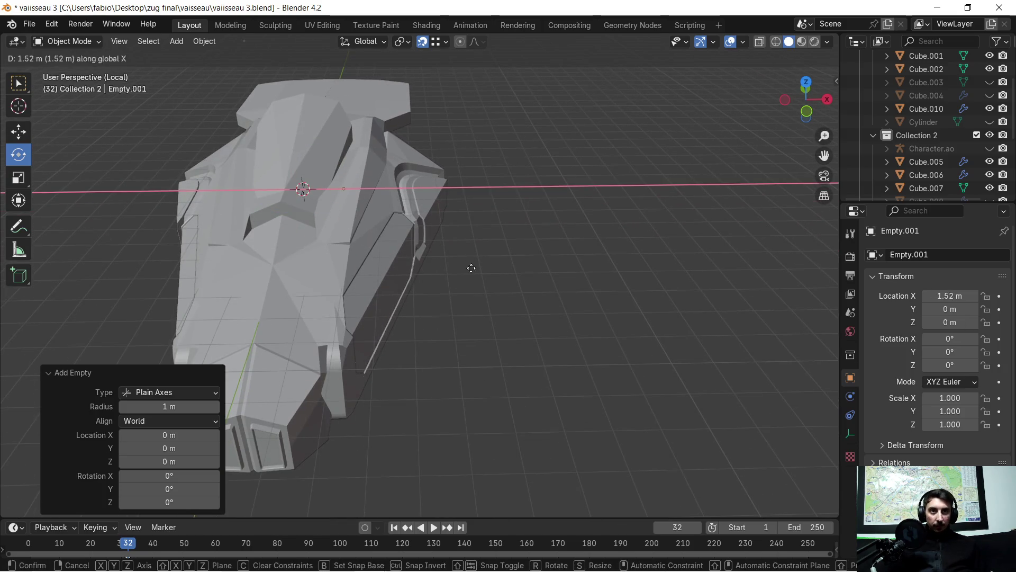
pyautogui.click(548, 270)
pyautogui.moveTo(548, 270)
pyautogui.mouseDown(button='middle')
pyautogui.moveTo(540, 258)
pyautogui.moveTo(403, 272)
pyautogui.mouseUp(button='middle')
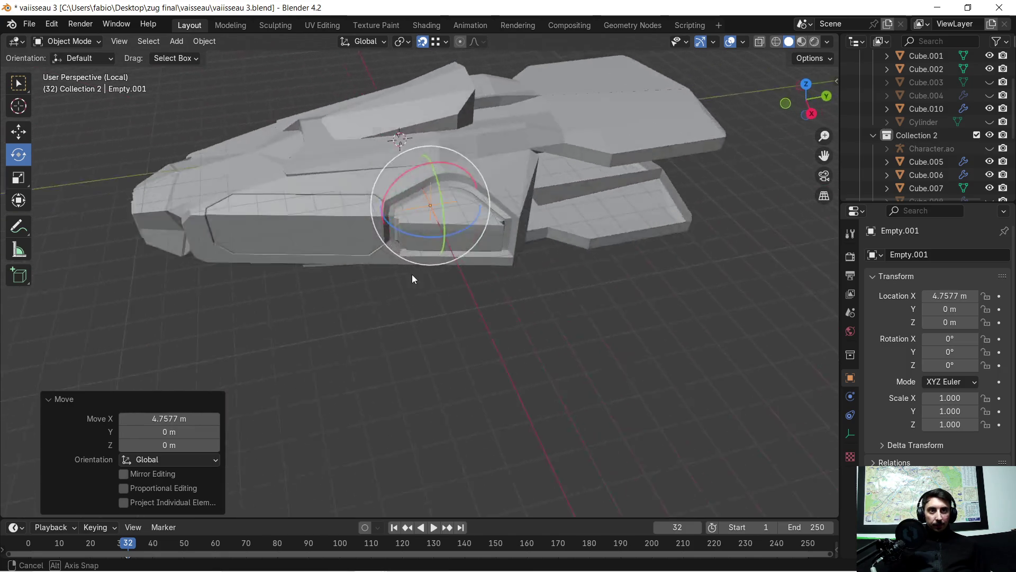
pyautogui.press('g')
pyautogui.press('y')
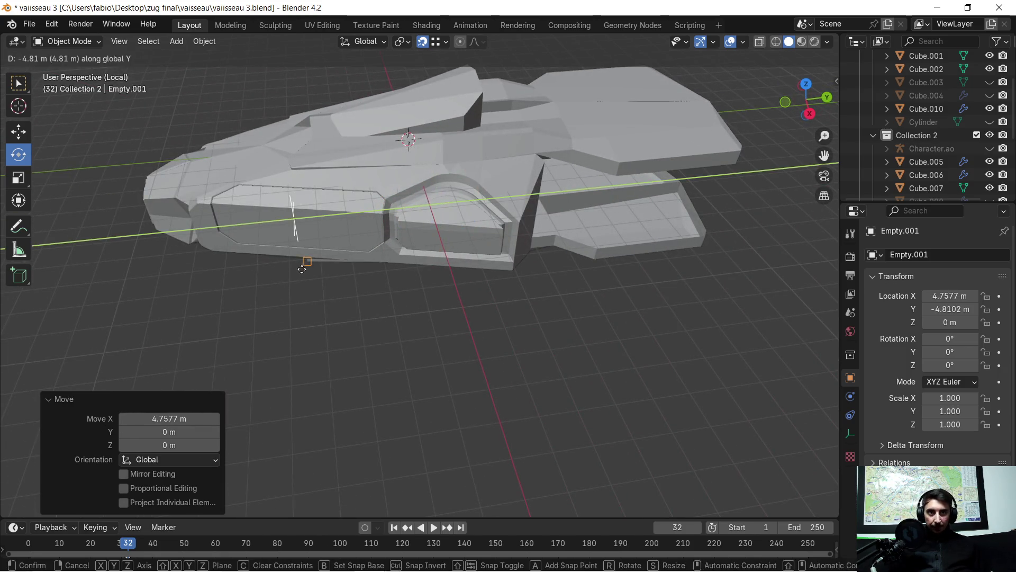
pyautogui.click(295, 260)
pyautogui.scroll(4, 285, 258)
# - Begin a further X-axis move of the empty toward the hull
pyautogui.moveTo(307, 272)
pyautogui.mouseDown(button='middle')
pyautogui.moveTo(410, 254)
pyautogui.moveTo(390, 280)
pyautogui.mouseUp(button='middle')
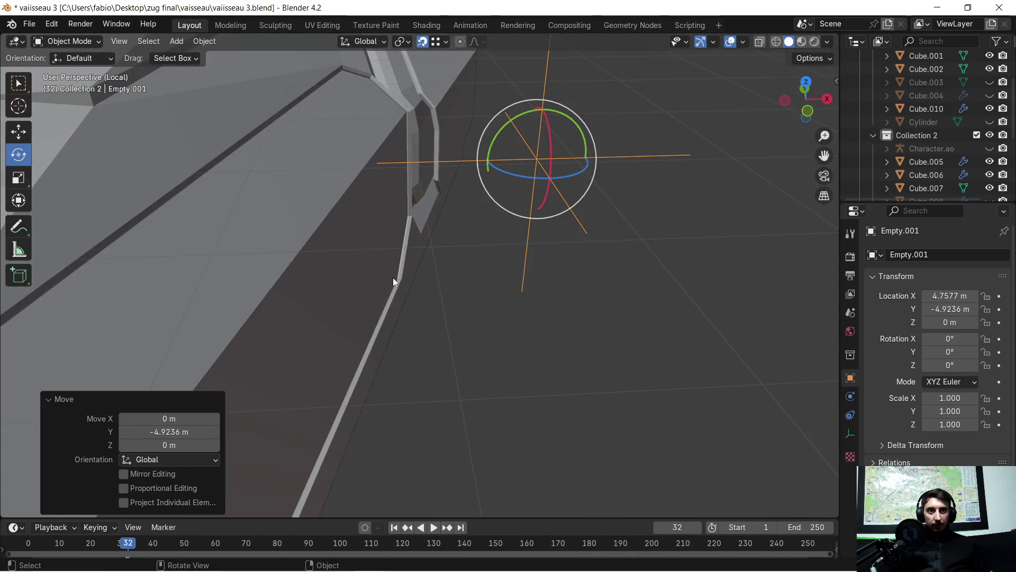
pyautogui.moveTo(396, 235); pyautogui.dragTo(398, 303, button='middle')
pyautogui.scroll(1, 399, 304)
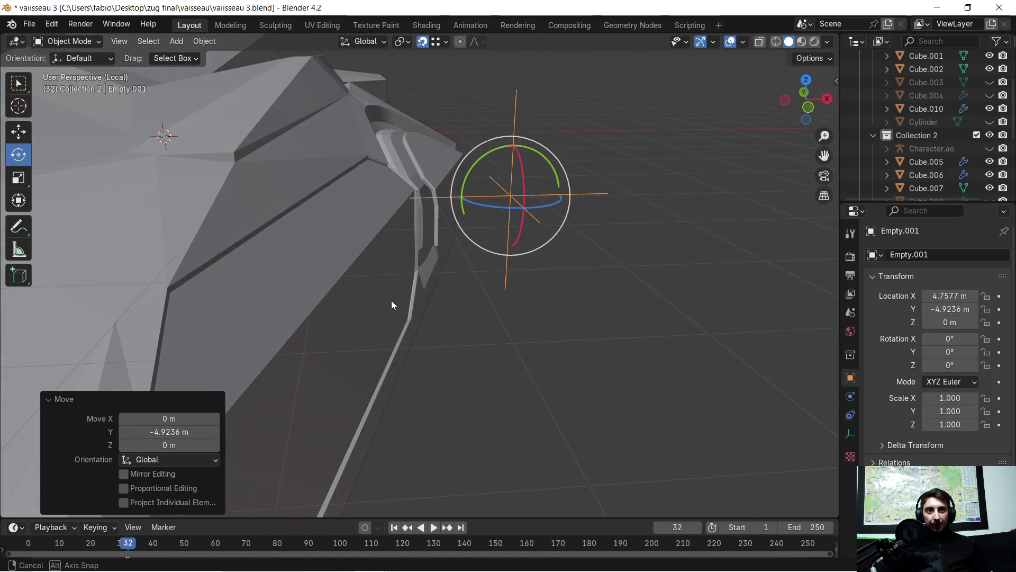
pyautogui.press('g')
pyautogui.press('x')
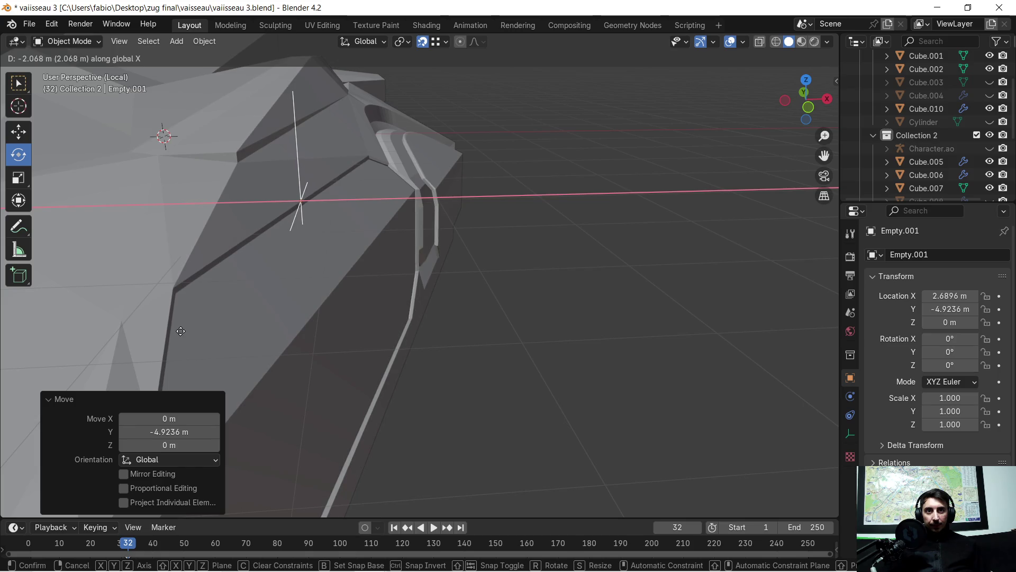
# - Settle the empty near X 2.57 m and rotate it about −14.8° around Z
pyautogui.click(179, 332)
pyautogui.moveTo(294, 283)
pyautogui.mouseDown(button='middle')
pyautogui.moveTo(205, 271)
pyautogui.moveTo(473, 260)
pyautogui.moveTo(501, 291)
pyautogui.moveTo(436, 311)
pyautogui.mouseUp(button='middle')
pyautogui.scroll(3, 480, 276)
pyautogui.scroll(-3, 518, 275)
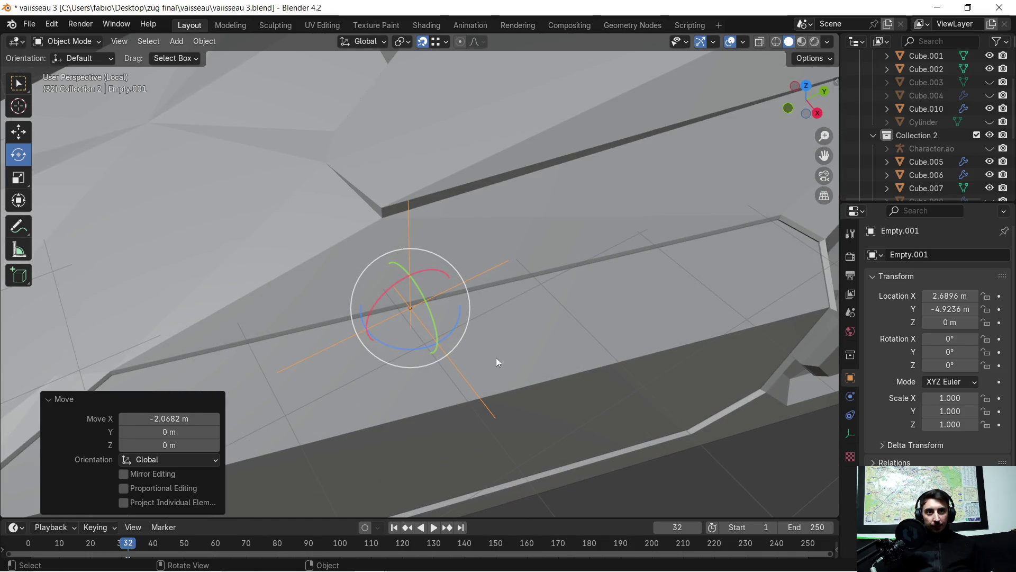
pyautogui.press('g')
pyautogui.press('x')
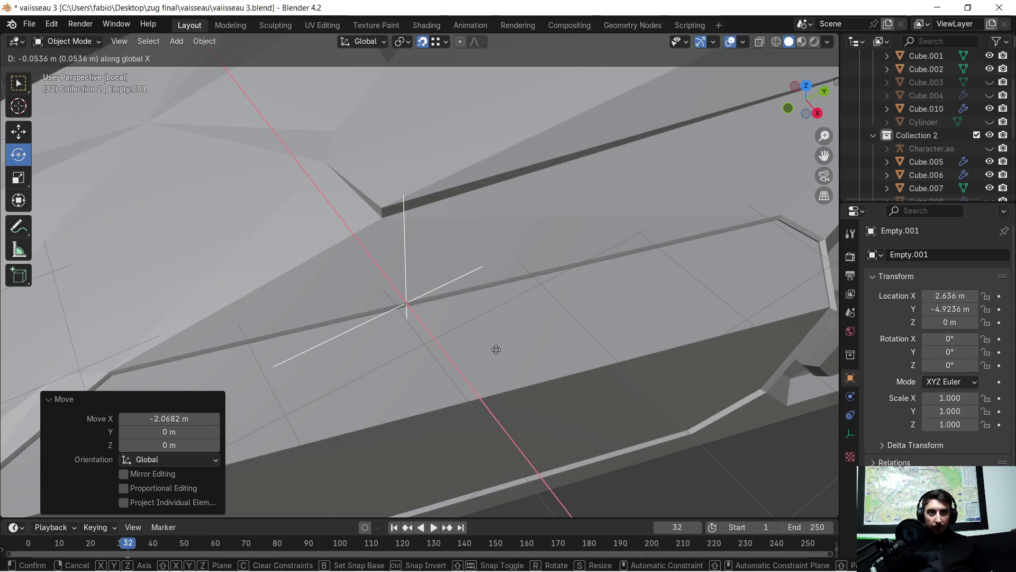
pyautogui.click(496, 350)
pyautogui.moveTo(450, 329); pyautogui.dragTo(438, 334)
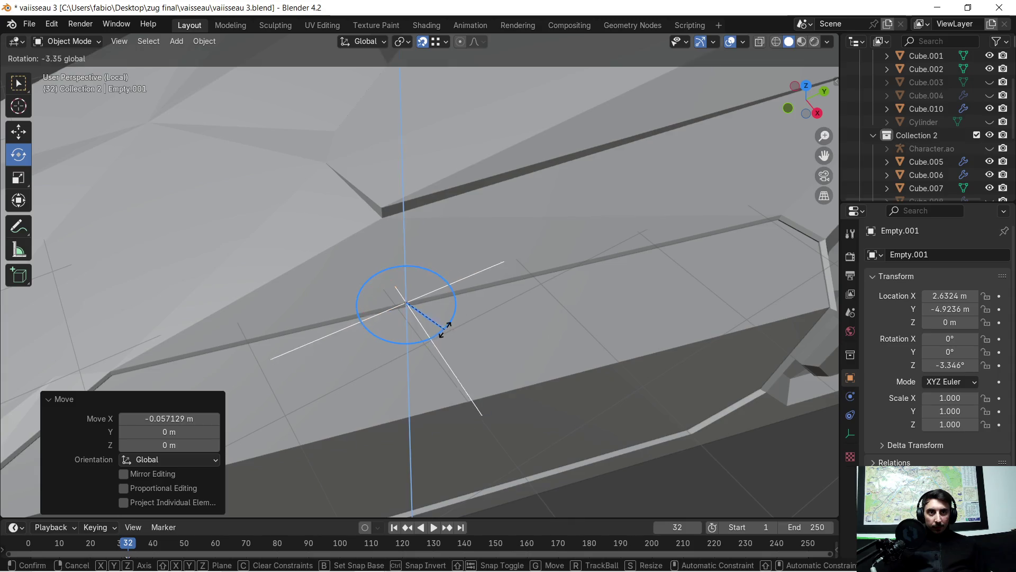
# - Nudge the empty along X, lower it 0.12 m, then select the side panel Cube.016
pyautogui.moveTo(348, 358); pyautogui.dragTo(453, 329, button='middle')
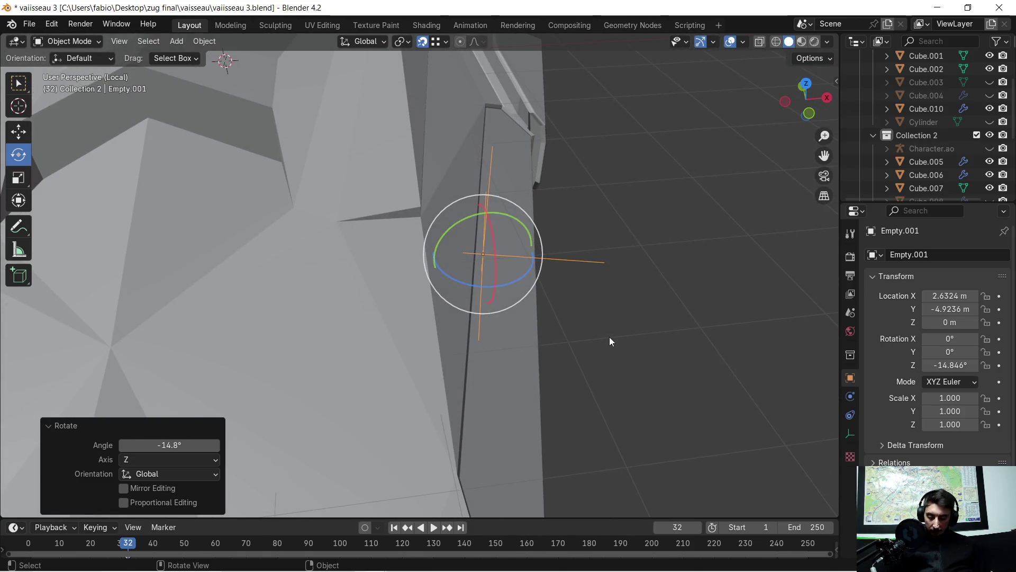
pyautogui.press('g')
pyautogui.press('x')
pyautogui.click(602, 342)
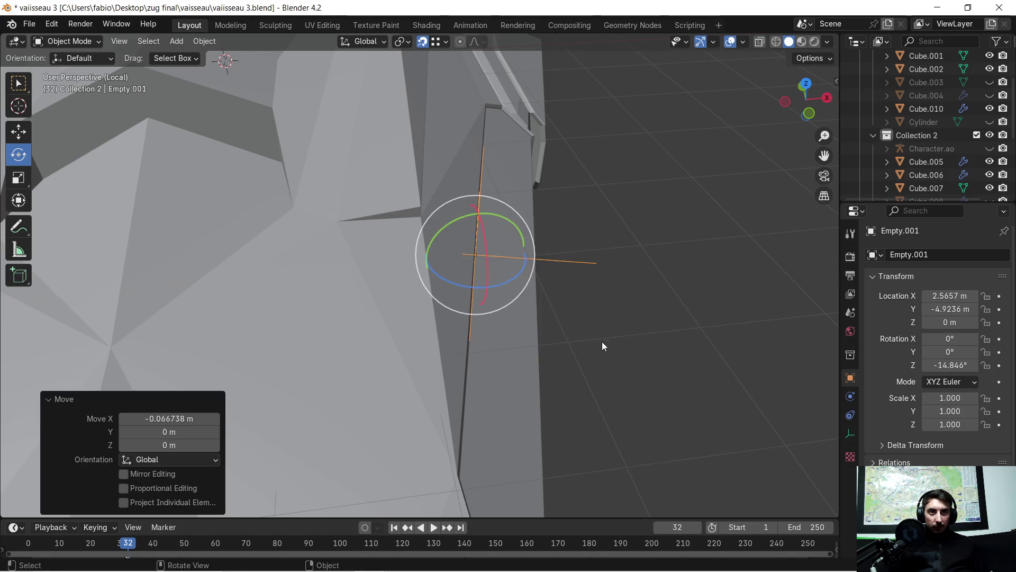
pyautogui.moveTo(617, 331)
pyautogui.mouseDown(button='middle')
pyautogui.moveTo(574, 300)
pyautogui.moveTo(592, 297)
pyautogui.mouseUp(button='middle')
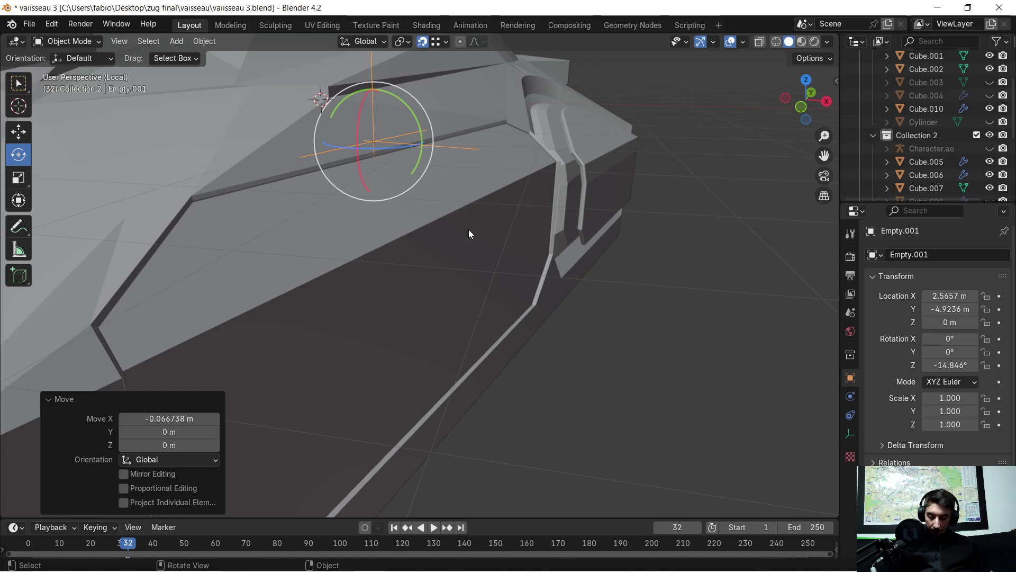
pyautogui.press('g')
pyautogui.press('z')
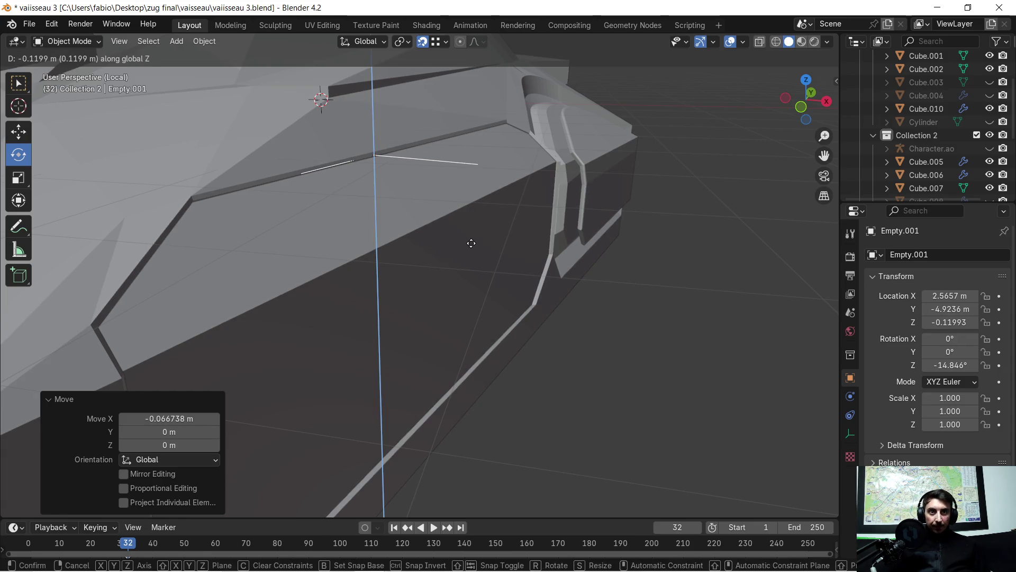
pyautogui.click(470, 244)
pyautogui.moveTo(469, 241)
pyautogui.mouseDown(button='middle')
pyautogui.moveTo(505, 268)
pyautogui.moveTo(614, 288)
pyautogui.moveTo(601, 272)
pyautogui.mouseUp(button='middle')
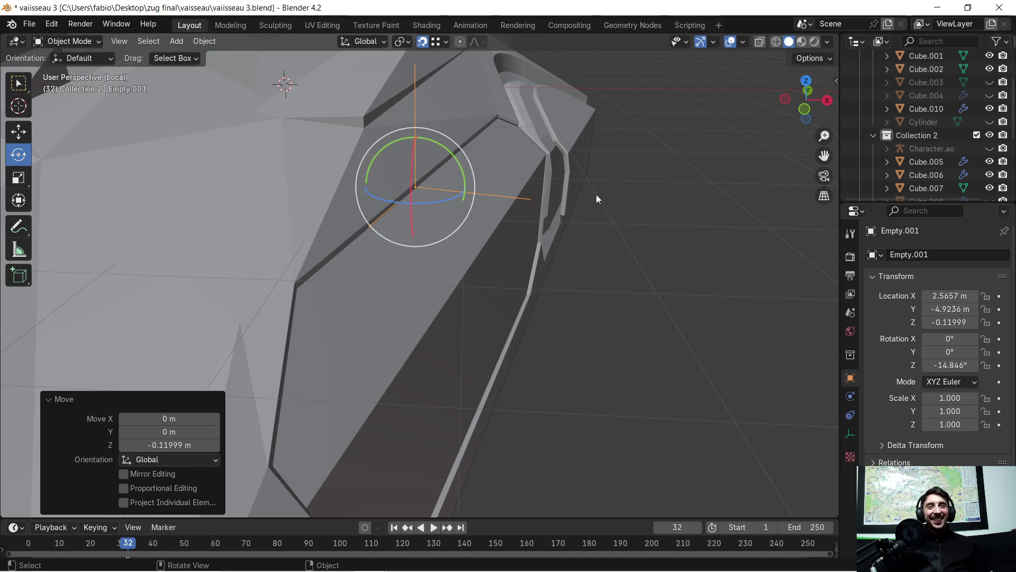
pyautogui.moveTo(520, 234); pyautogui.dragTo(582, 236, button='middle')
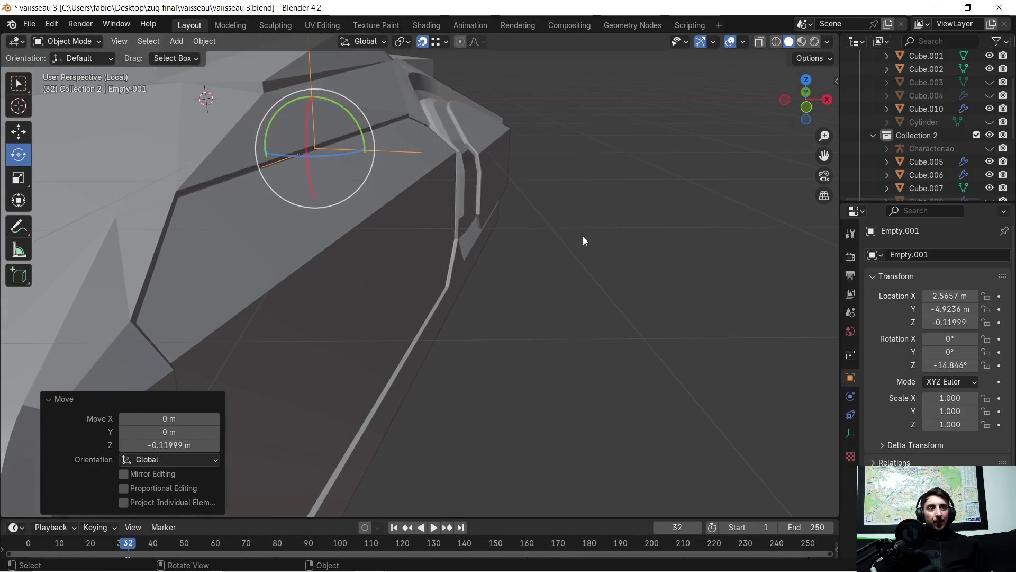
pyautogui.click(315, 268)
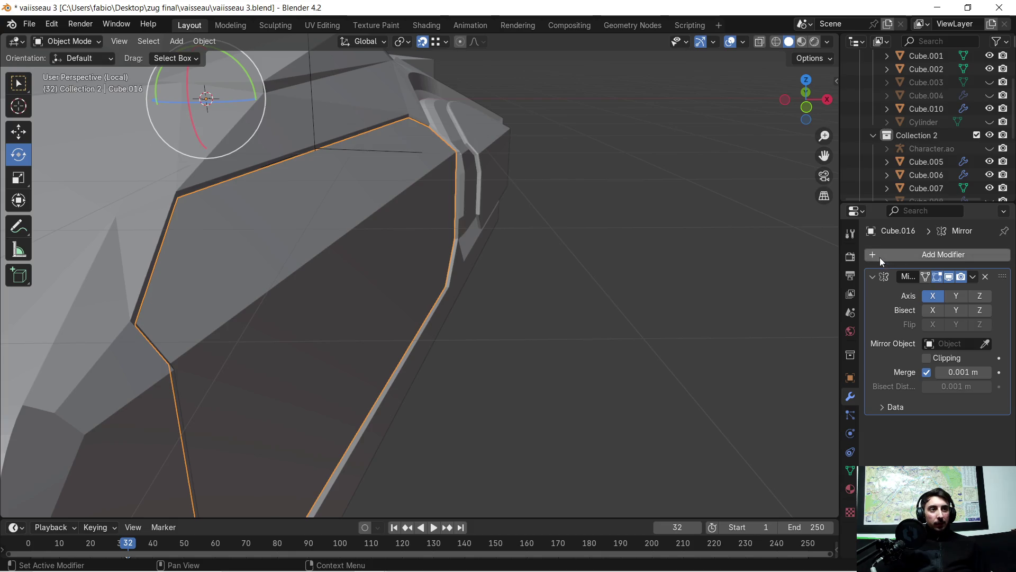
# - Browse Cube.016's Constraints, Particles, Physics and Object Data tabs without adding a constraint
pyautogui.click(850, 452)
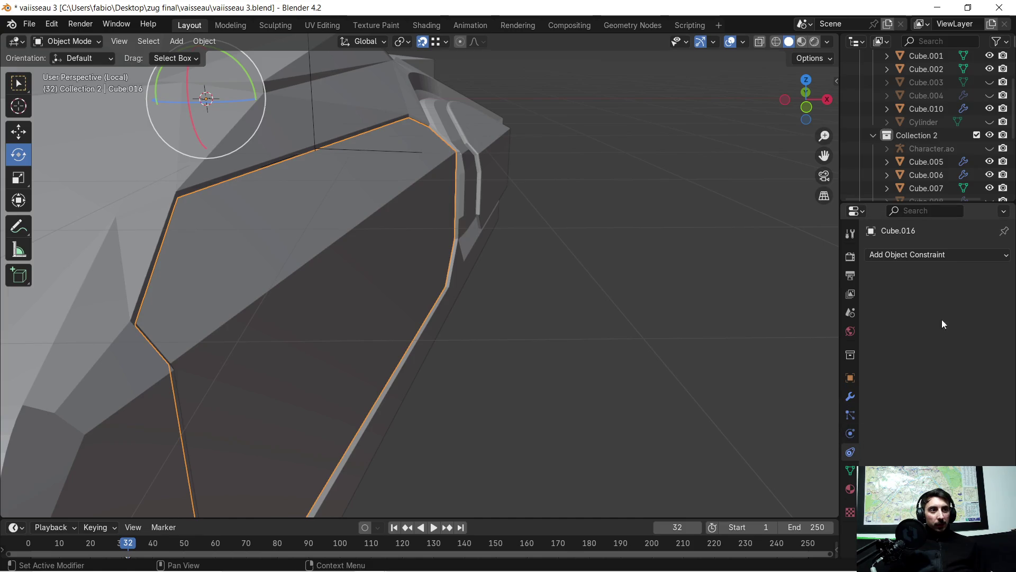
pyautogui.click(993, 254)
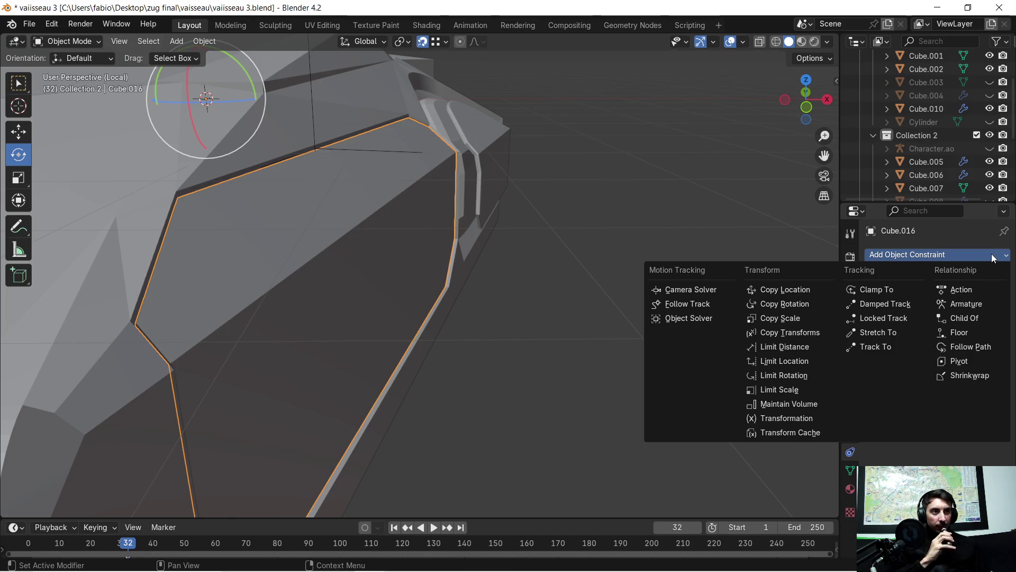
pyautogui.click(992, 253)
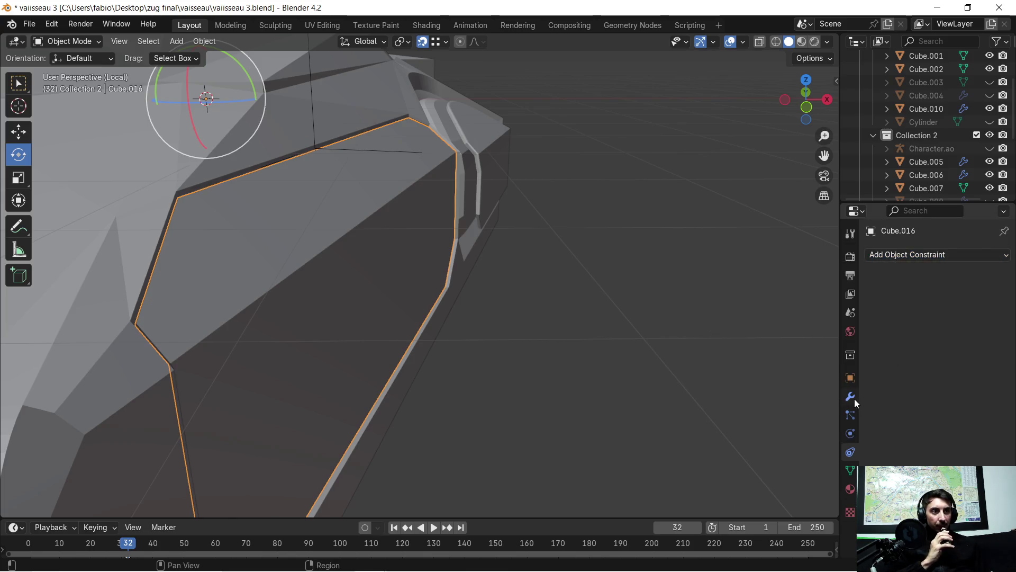
pyautogui.click(850, 418)
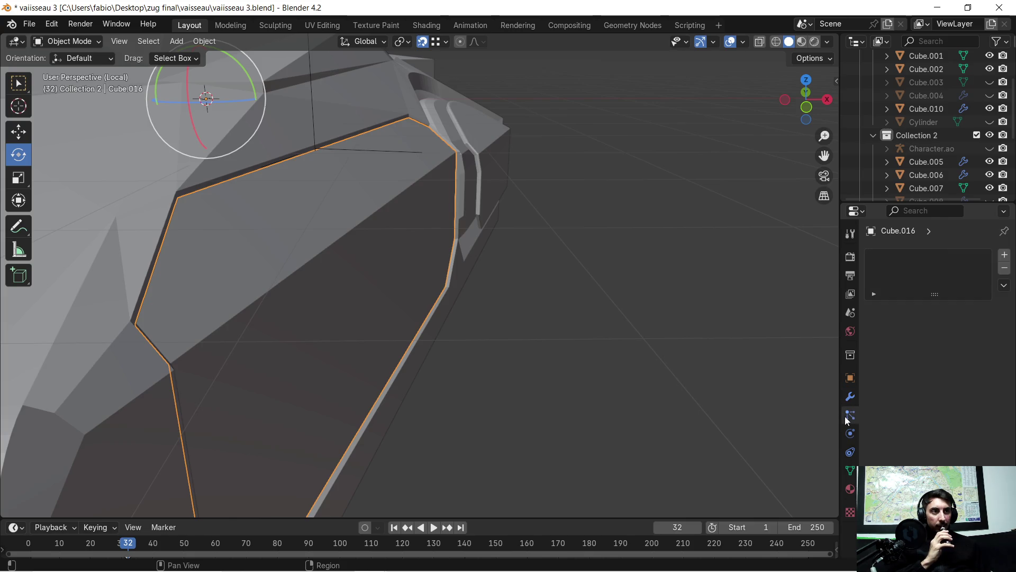
pyautogui.click(848, 437)
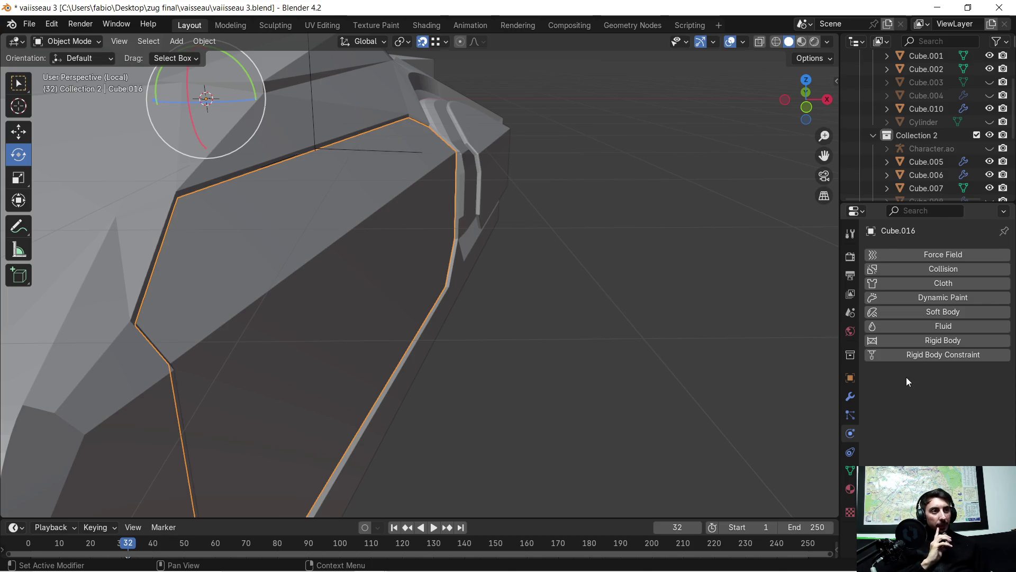
pyautogui.click(852, 453)
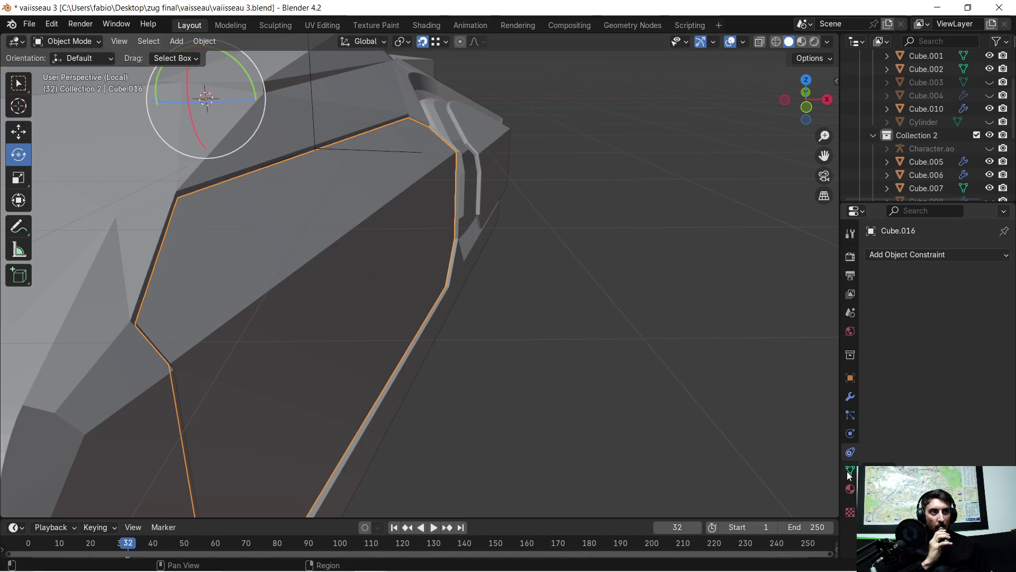
pyautogui.click(850, 472)
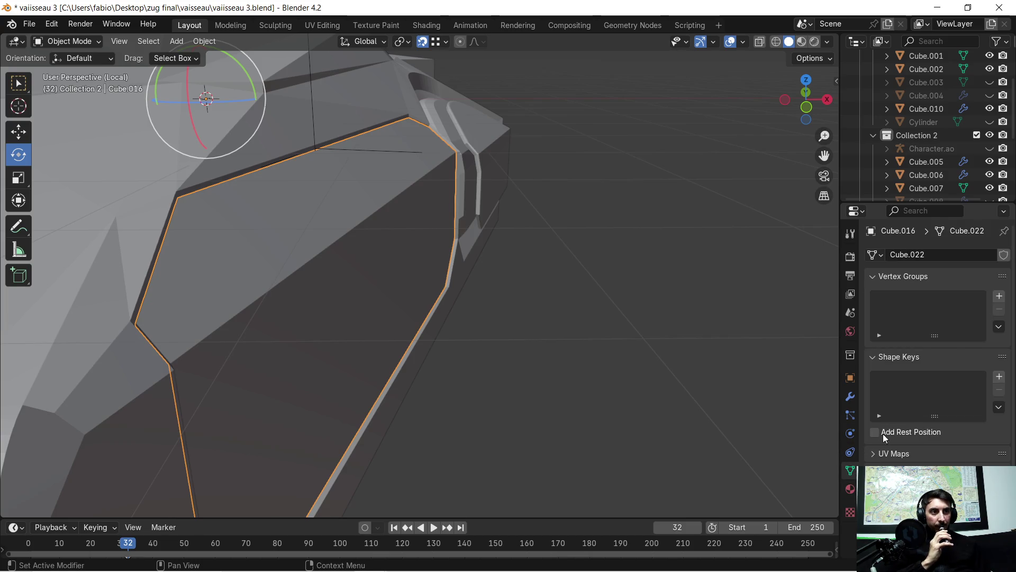
pyautogui.scroll(-1, 924, 351)
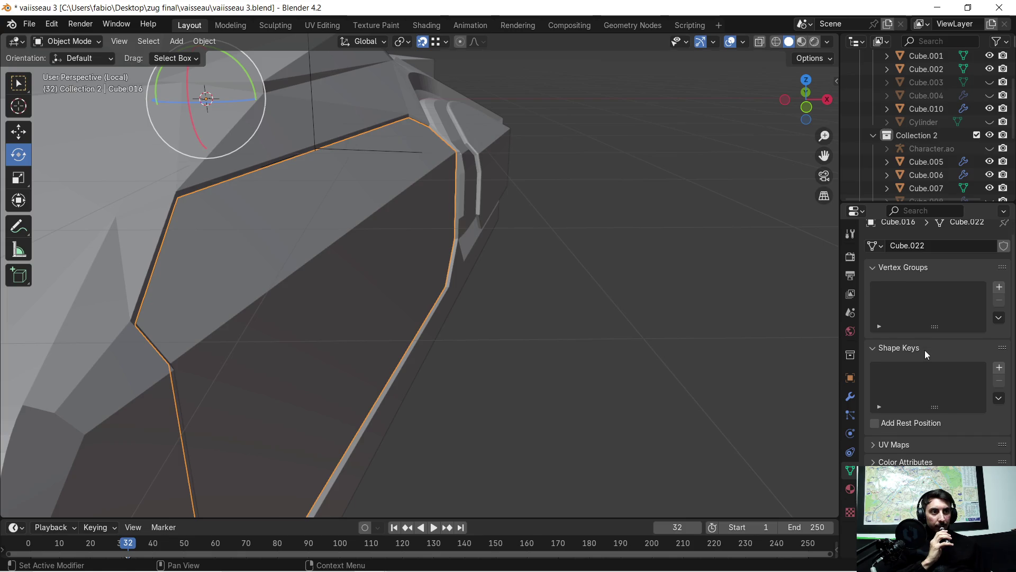
pyautogui.scroll(1, 925, 351)
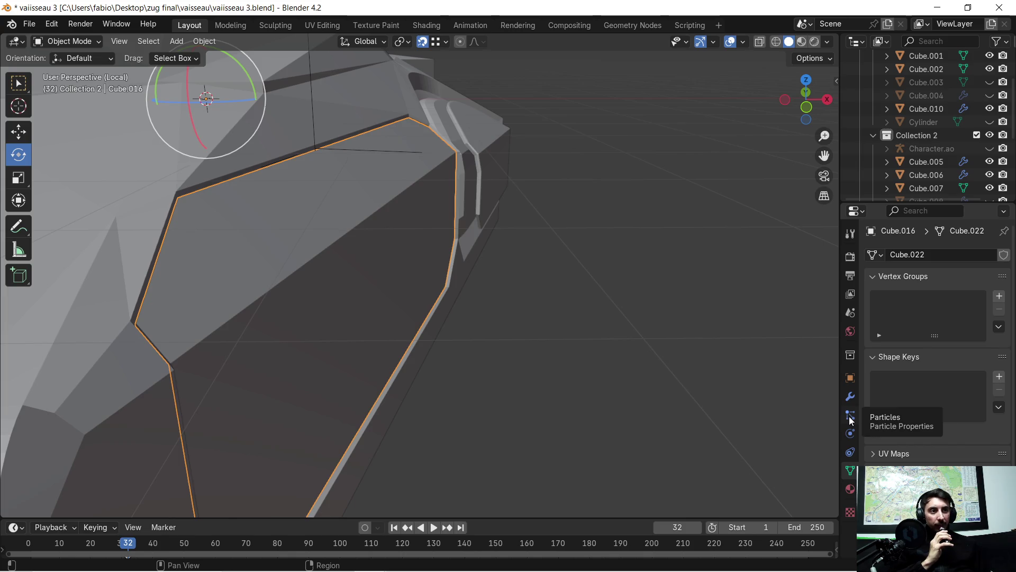
# - Check Cube.016's Object Properties showing zero location and rotation, revisiting the constraint list
pyautogui.click(851, 378)
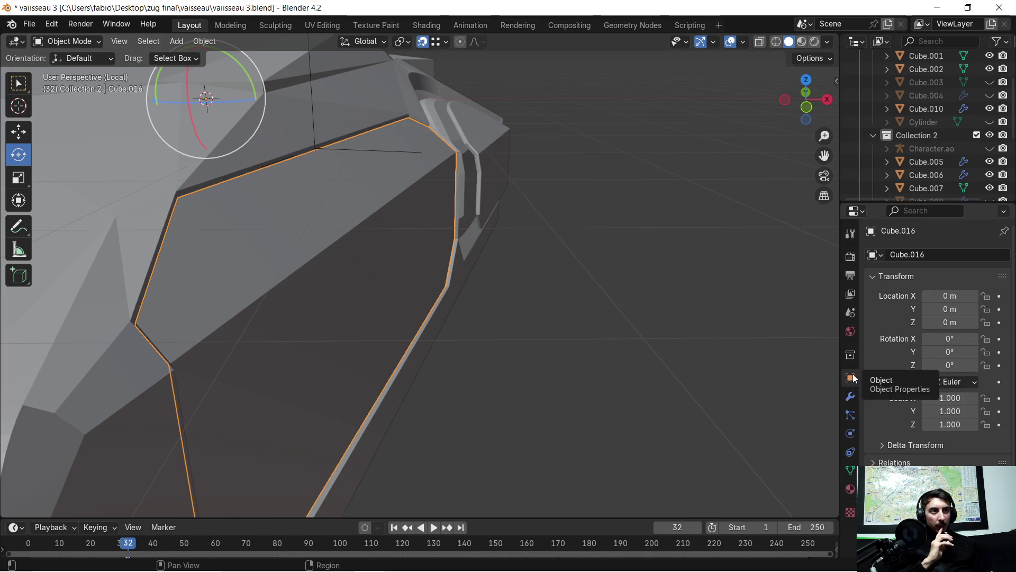
pyautogui.scroll(-2, 892, 332)
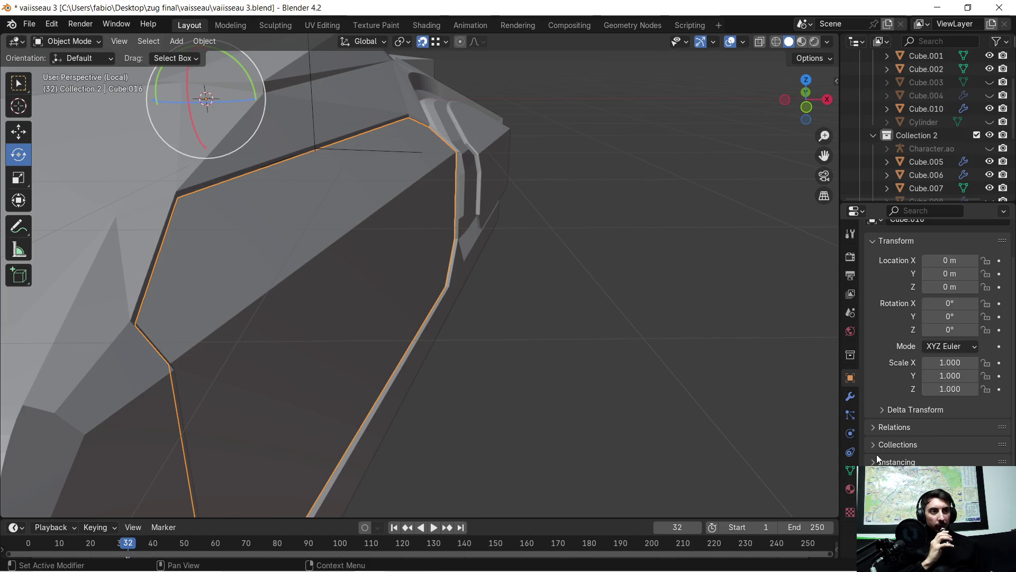
pyautogui.click(851, 470)
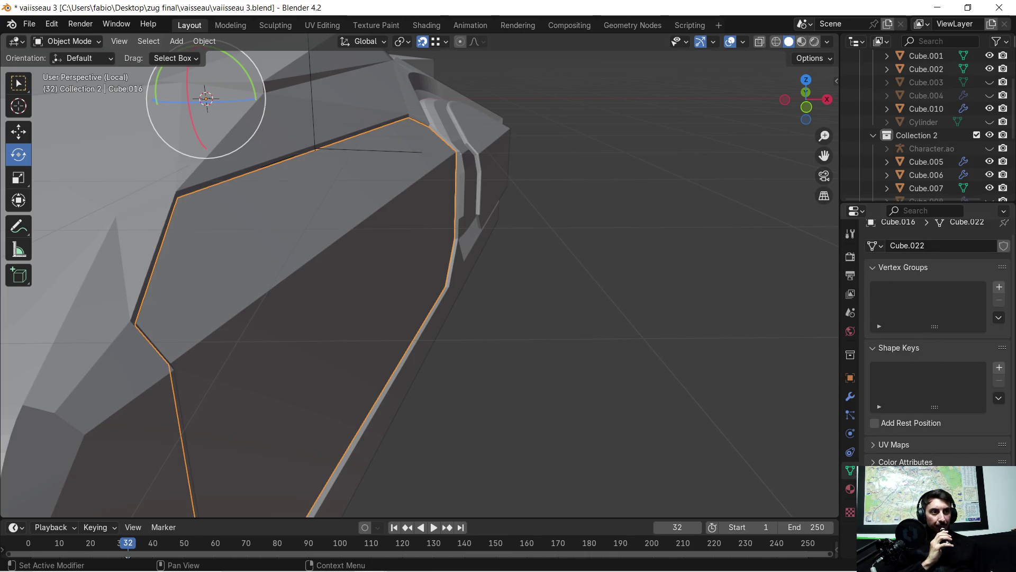
pyautogui.click(850, 452)
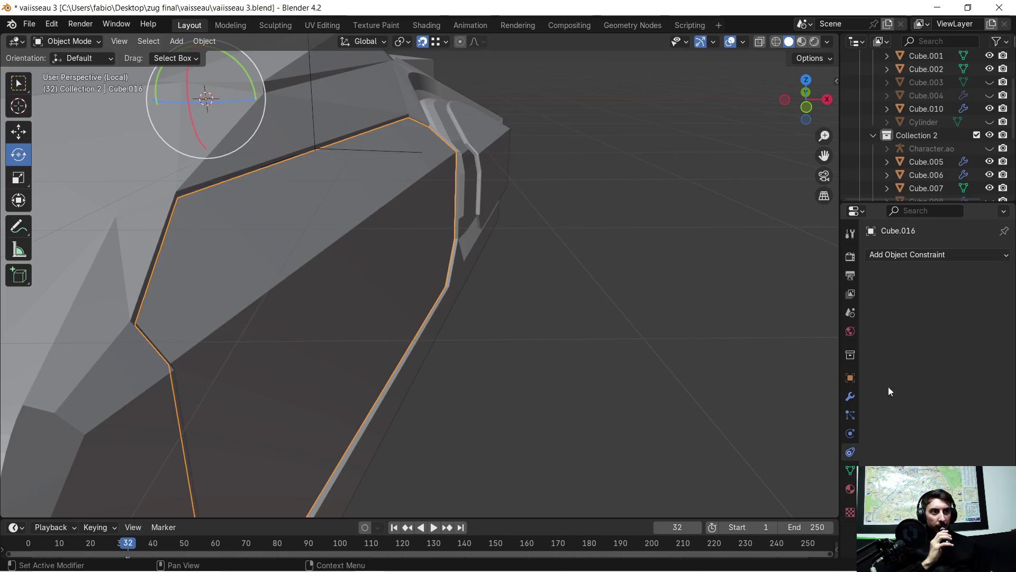
pyautogui.click(937, 254)
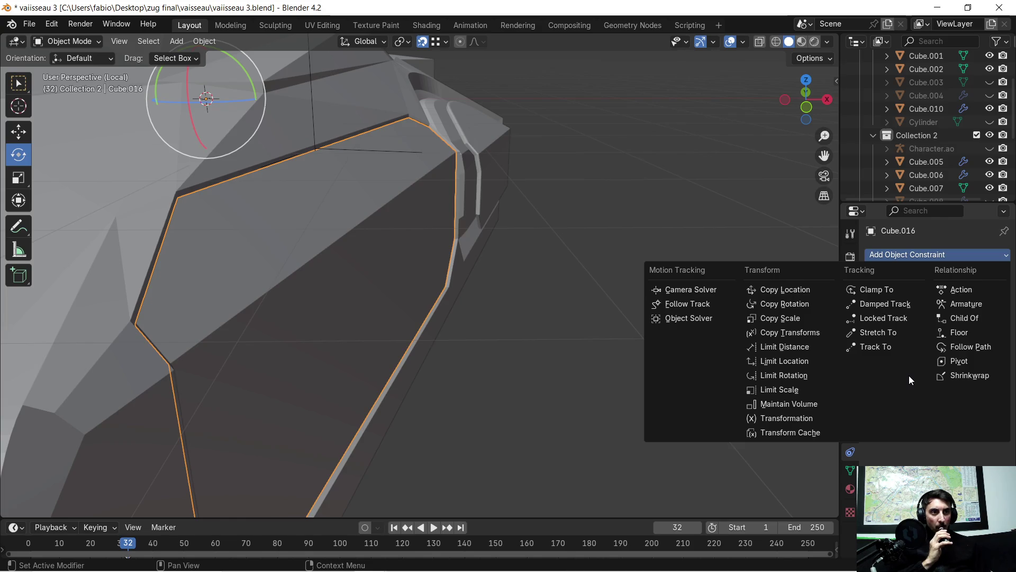
pyautogui.click(901, 444)
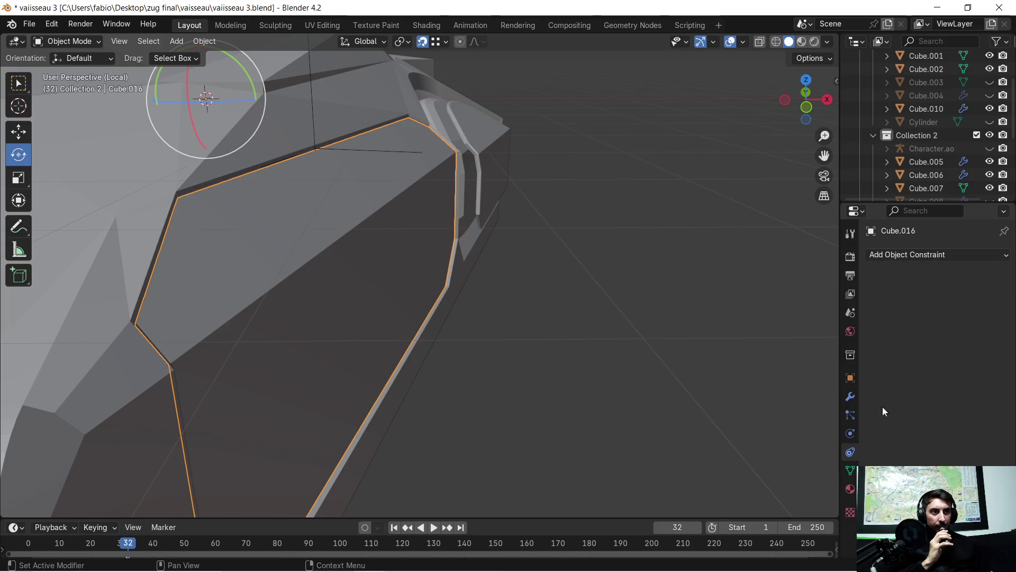
pyautogui.click(851, 434)
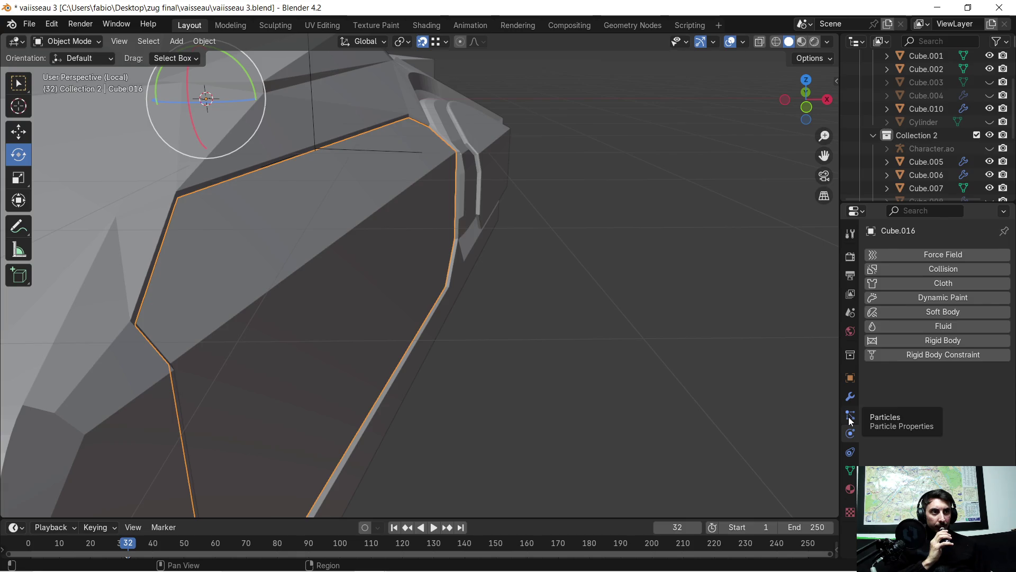
pyautogui.click(850, 378)
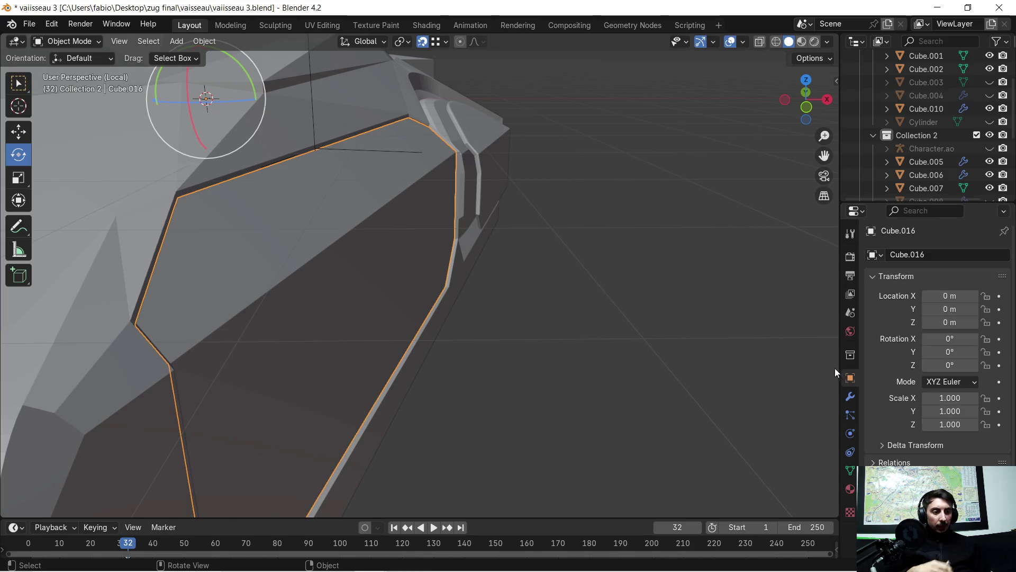
pyautogui.press('super')
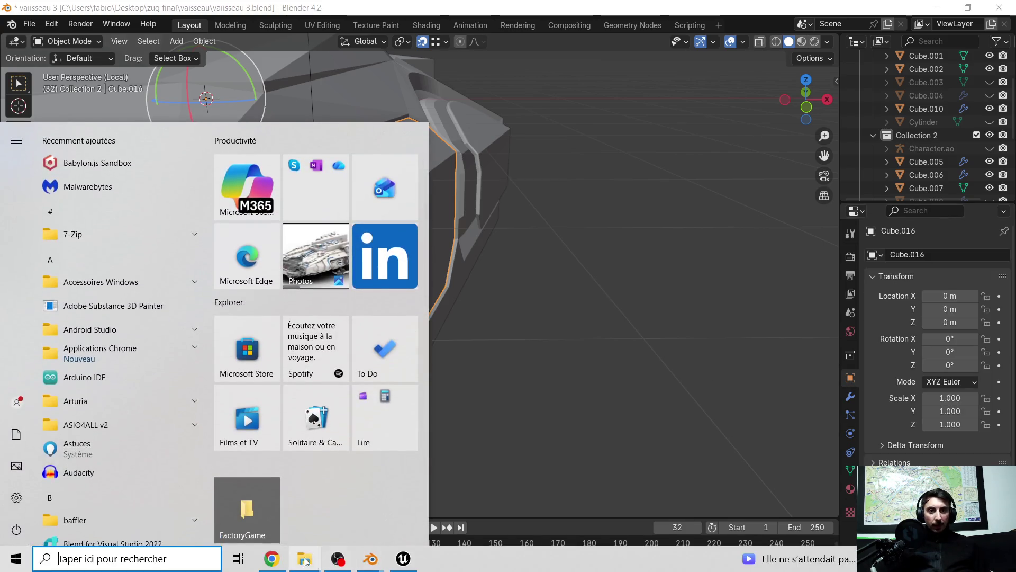
pyautogui.press('super')
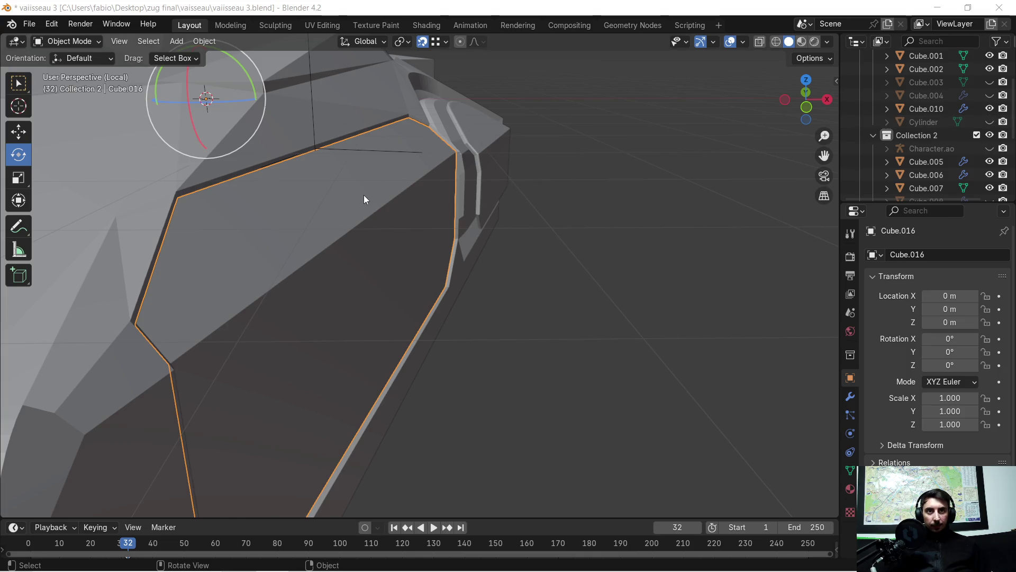
# - Deselect Cube.016 and make Empty.001 on the panel's top edge the active object
pyautogui.keyDown('shift'); pyautogui.click(328, 145); pyautogui.keyUp('shift')
pyautogui.click(327, 150)
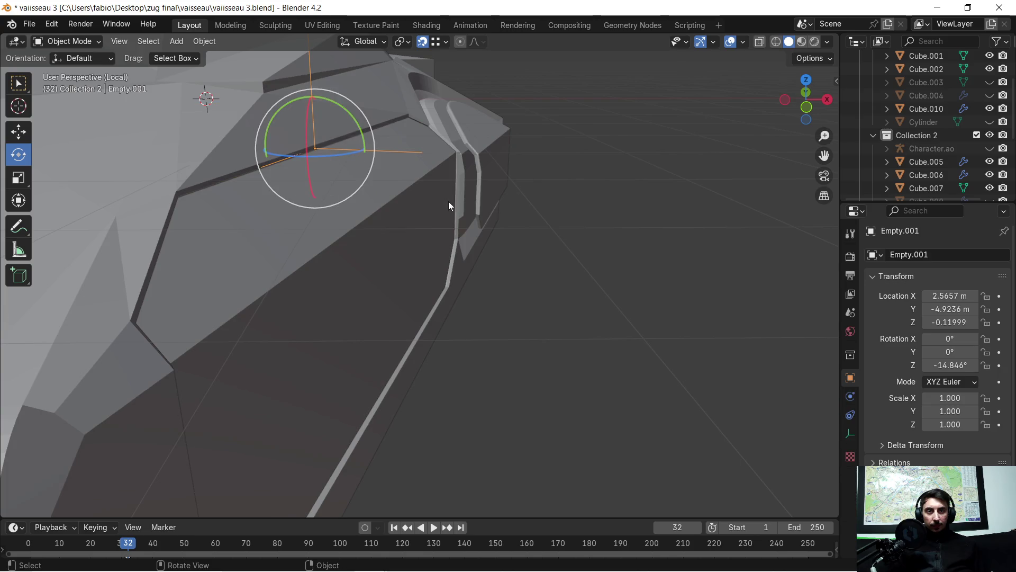
pyautogui.moveTo(433, 223); pyautogui.dragTo(431, 229, button='middle')
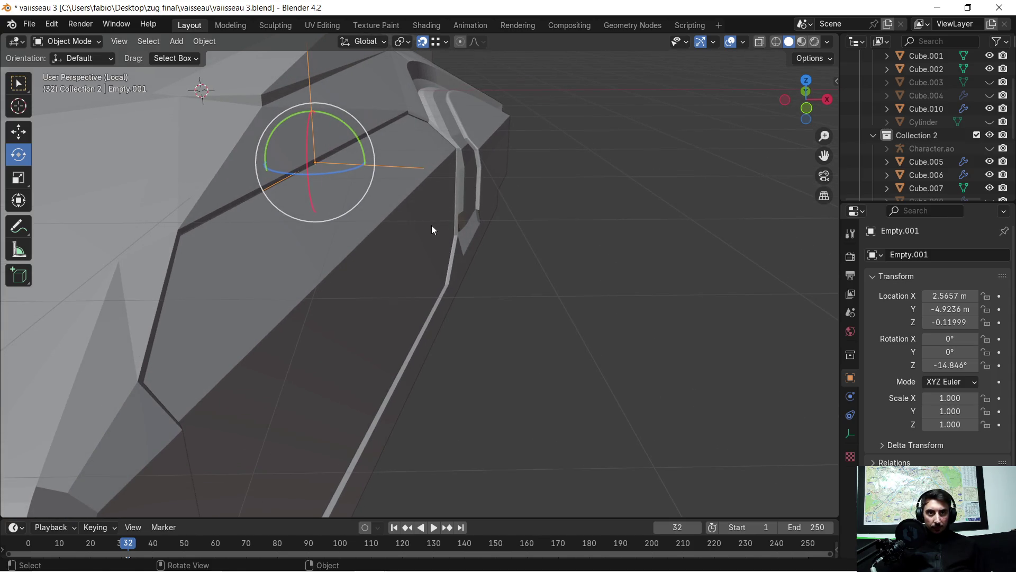
# - Parent to the empty keeping transforms, test-rotate the empty about Y, then undo
pyautogui.hotkey('ctrl', 'p')
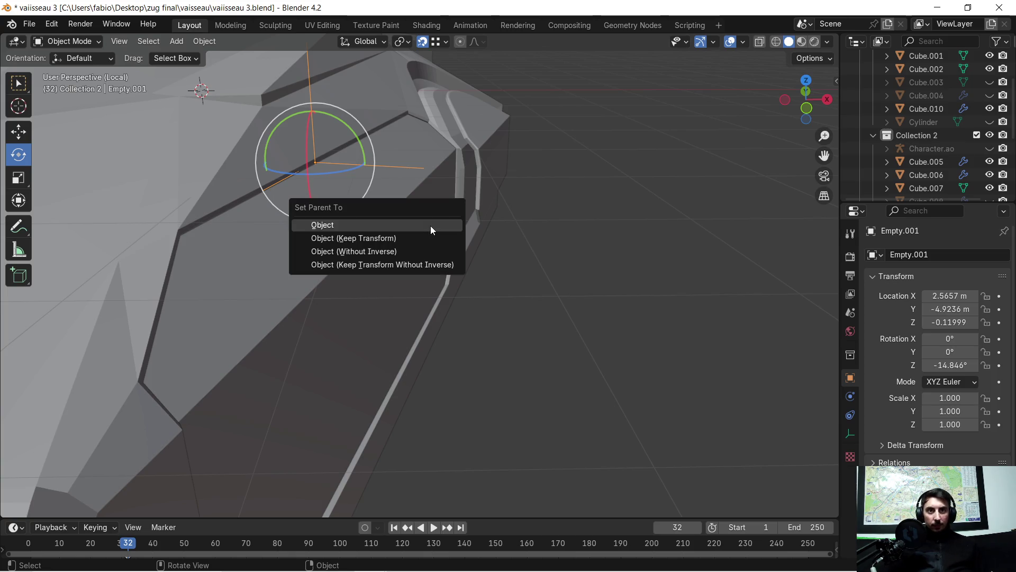
pyautogui.click(389, 240)
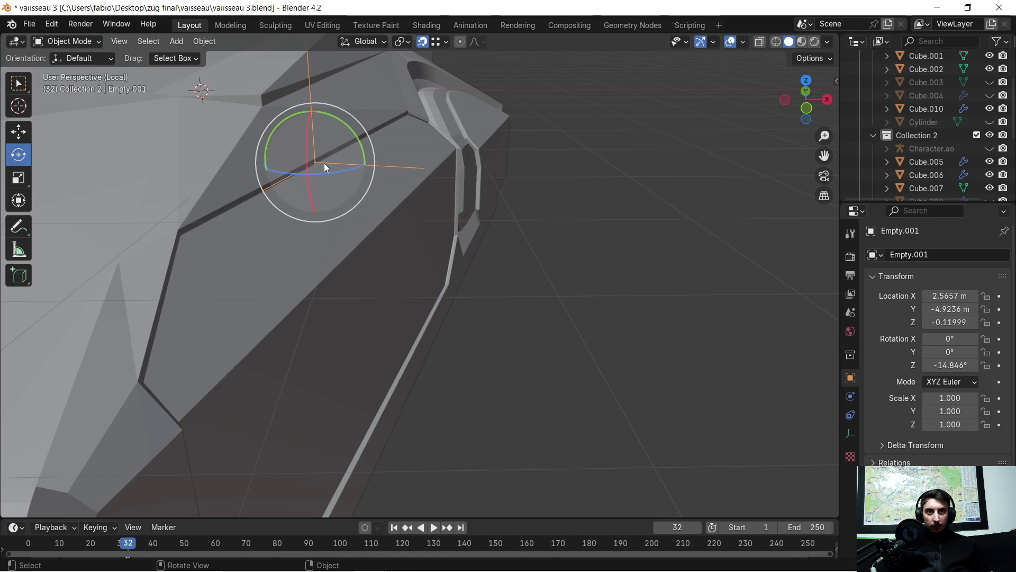
pyautogui.moveTo(753, 241); pyautogui.dragTo(581, 214, button='middle')
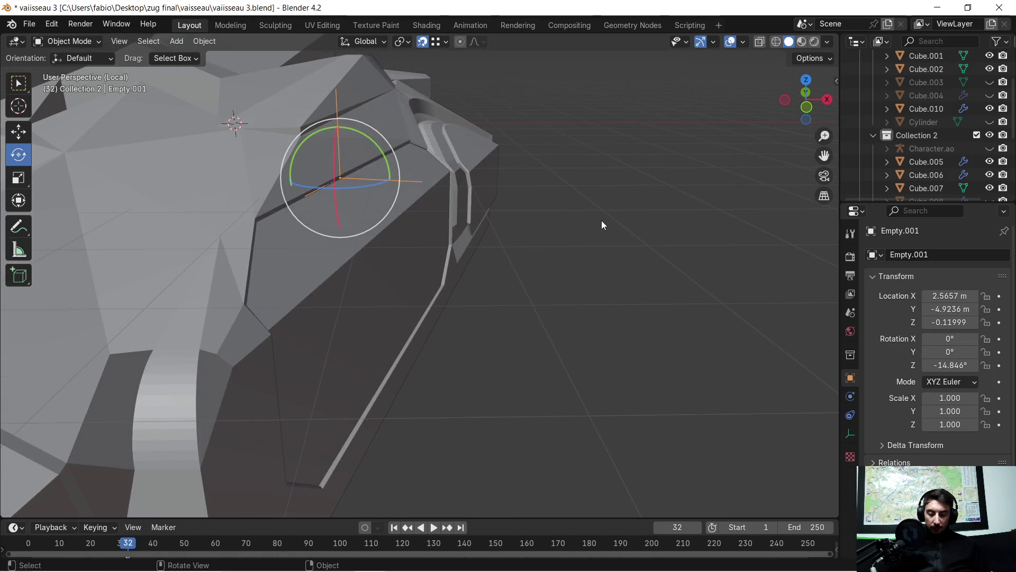
pyautogui.press('r')
pyautogui.press('y')
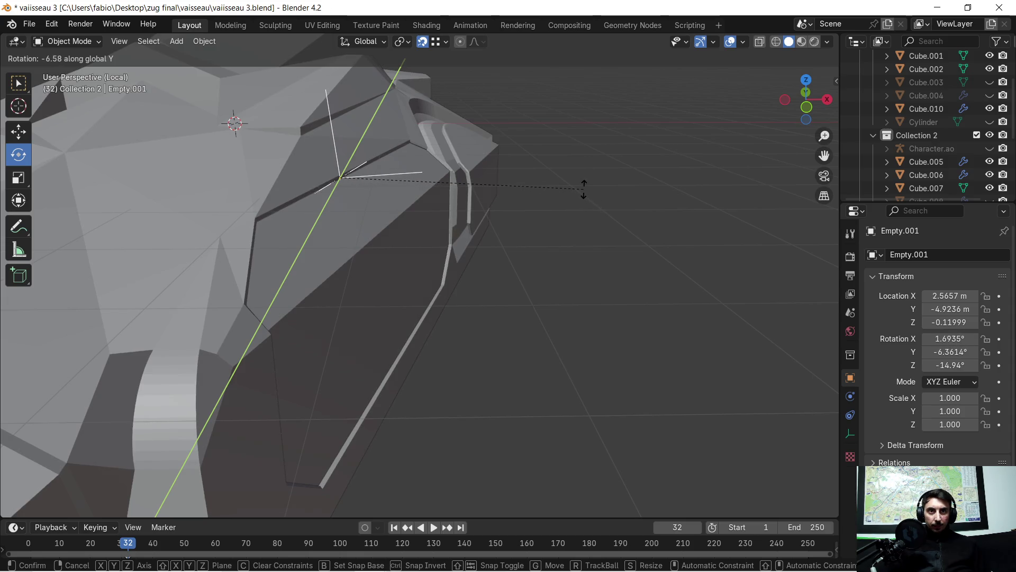
pyautogui.click(600, 208)
pyautogui.hotkey('ctrl', 'z')
pyautogui.scroll(3, 383, 236)
# - Make Cube.016 the child of Empty.001 with Object (Keep Transform), retrying the selection
pyautogui.click(383, 234)
pyautogui.click(351, 148)
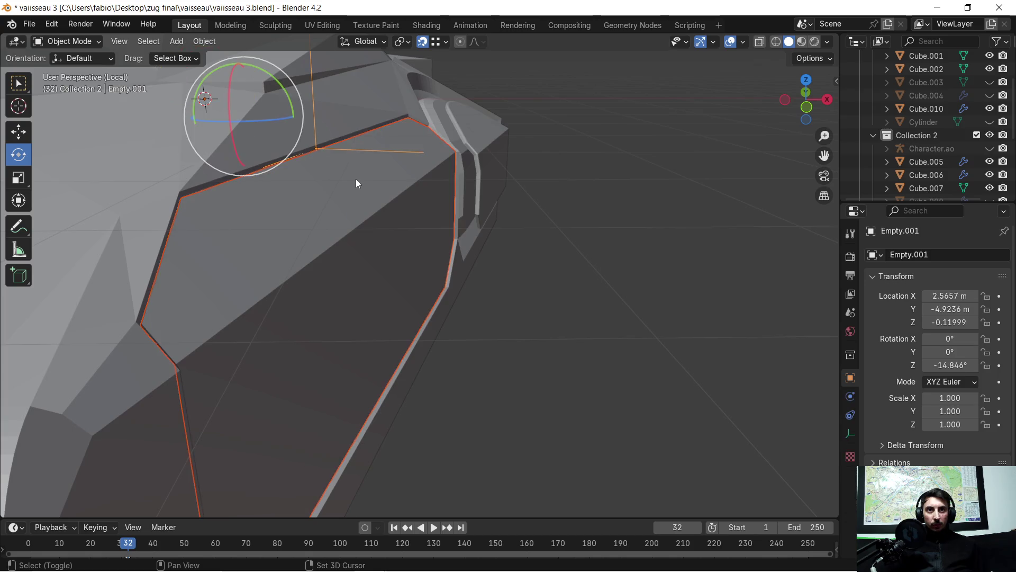
pyautogui.moveTo(359, 192); pyautogui.dragTo(361, 219, button='middle')
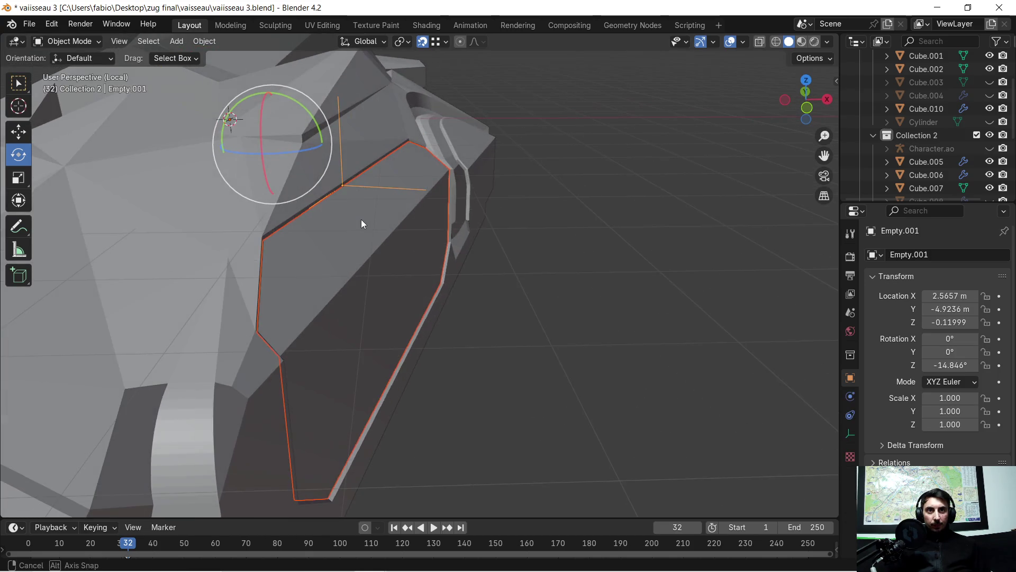
pyautogui.hotkey('ctrl', 'p')
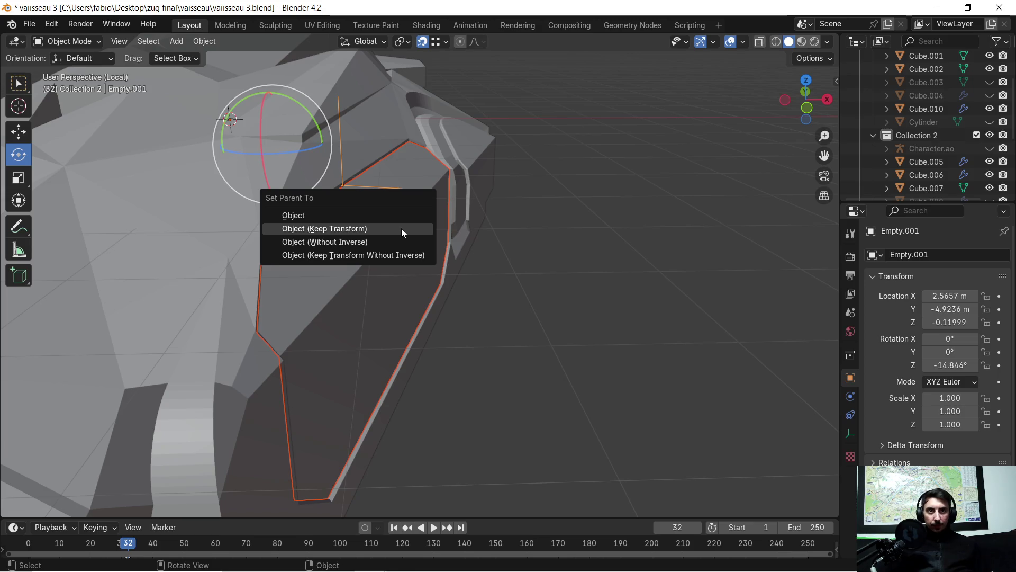
pyautogui.click(401, 229)
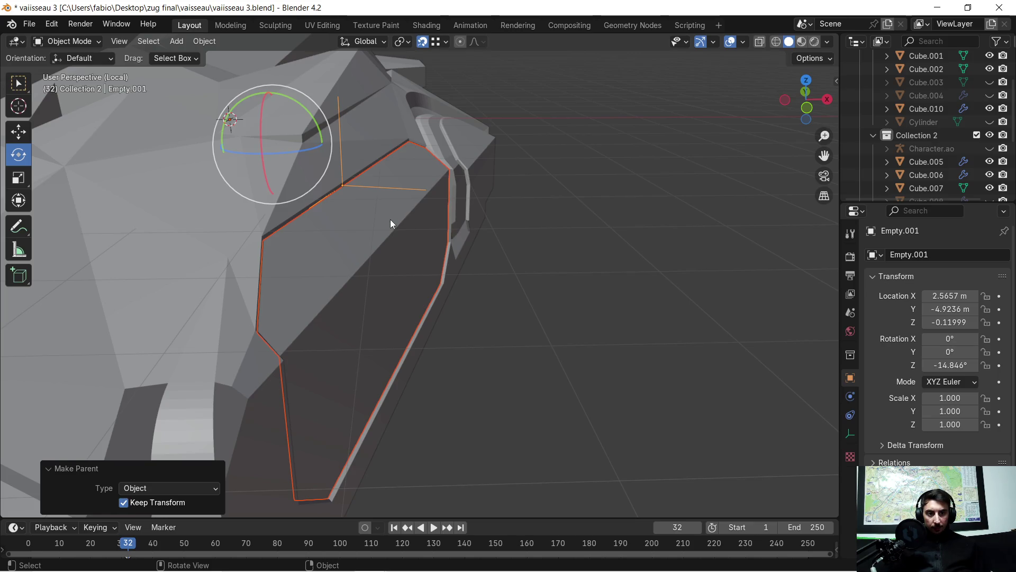
pyautogui.click(365, 189)
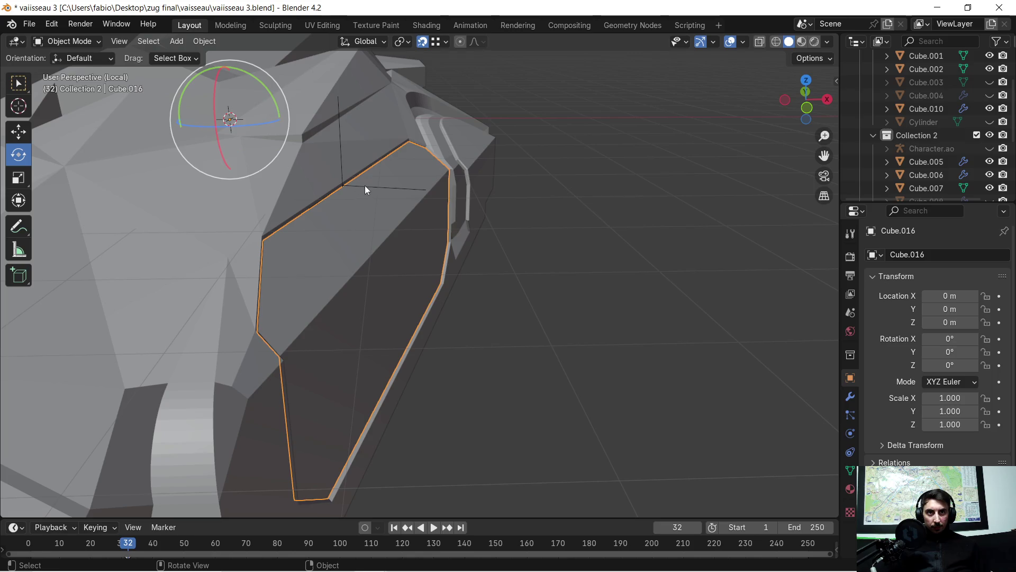
pyautogui.keyDown('shift'); pyautogui.click(362, 186); pyautogui.keyUp('shift')
pyautogui.hotkey('ctrl', 'p')
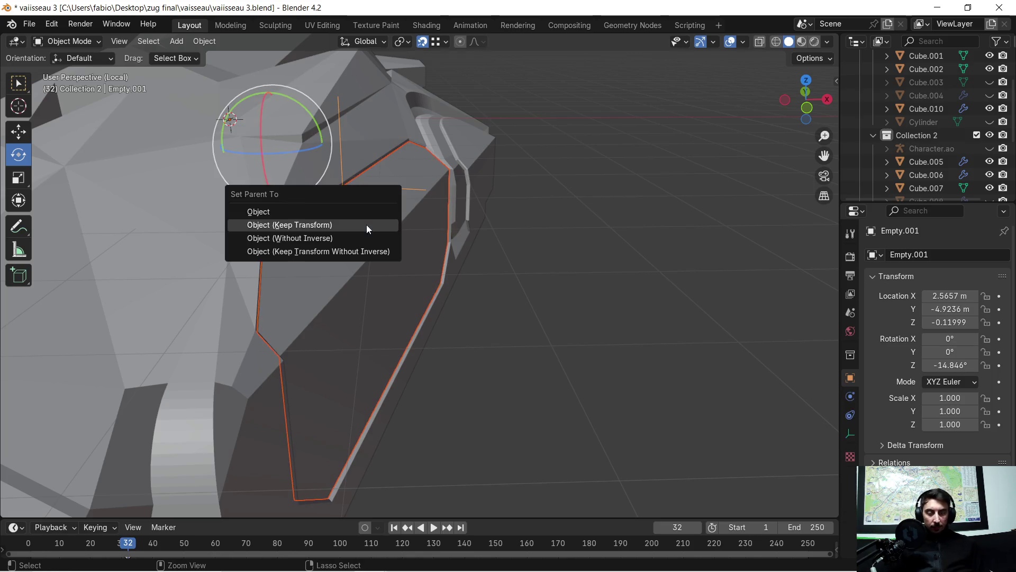
pyautogui.click(364, 225)
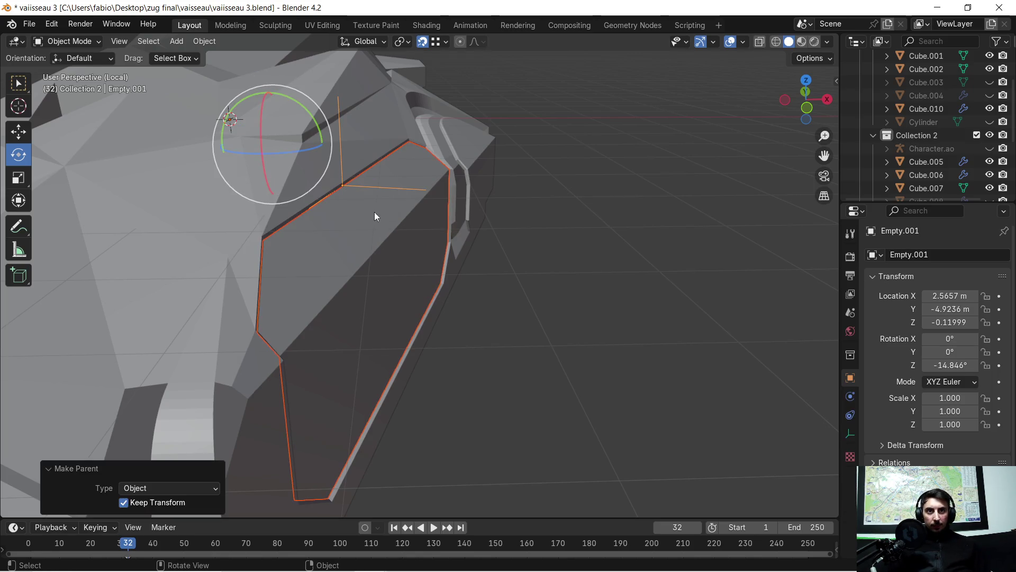
# - Test the hinge by swinging Empty.001 about the Y axis, then undo the rotation
pyautogui.click(372, 195)
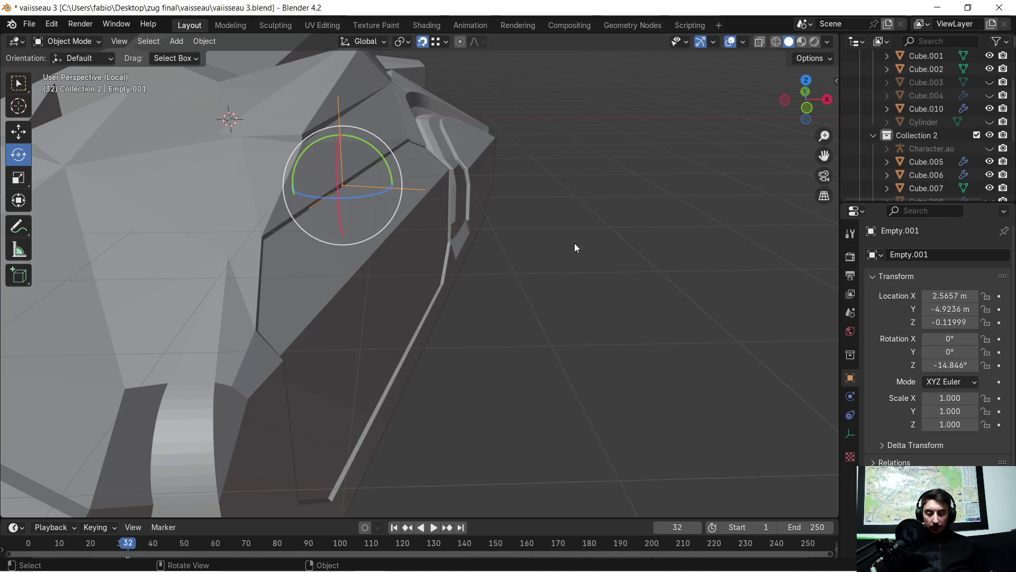
pyautogui.press('r')
pyautogui.press('y')
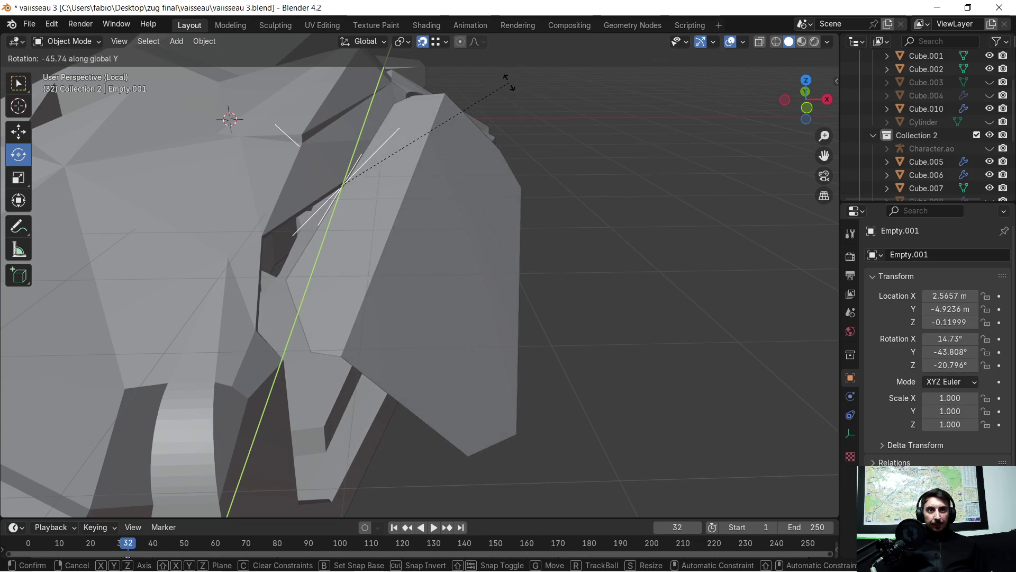
pyautogui.click(496, 62)
pyautogui.moveTo(511, 155)
pyautogui.mouseDown(button='middle')
pyautogui.moveTo(573, 188)
pyautogui.moveTo(548, 175)
pyautogui.moveTo(569, 200)
pyautogui.mouseUp(button='middle')
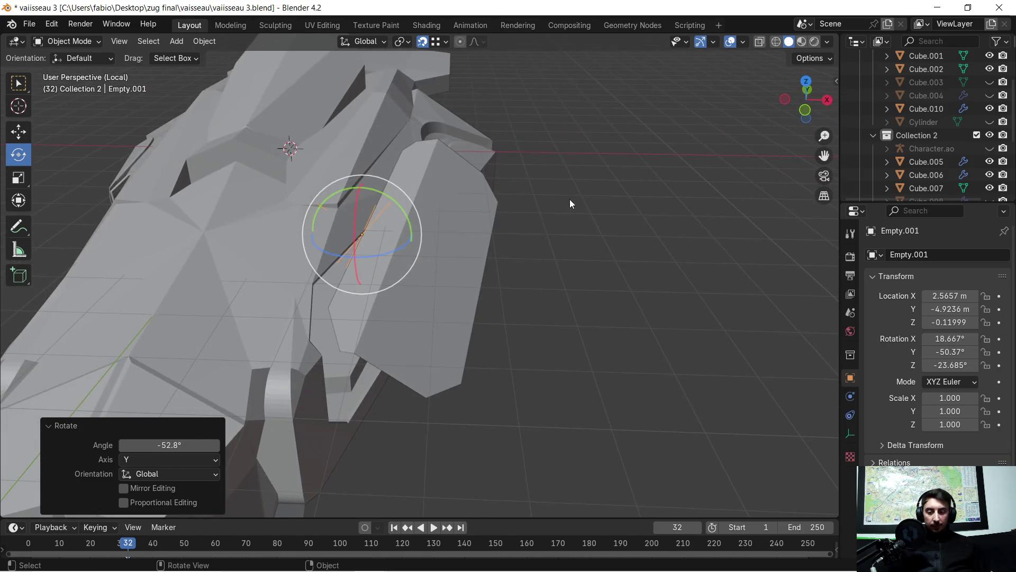
pyautogui.hotkey('ctrl', 'z')
pyautogui.scroll(5, 465, 187)
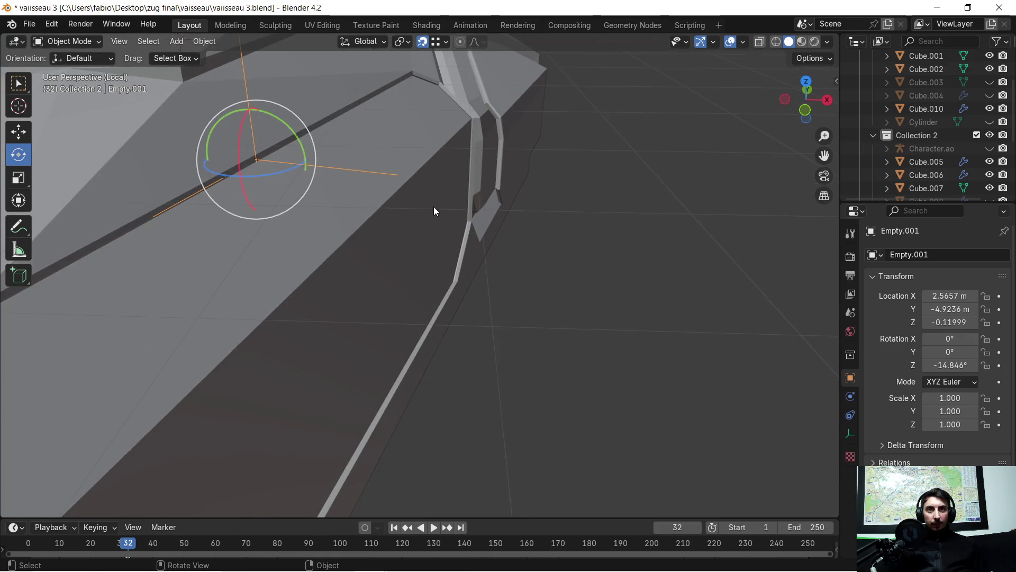
# - Select Empty.001 again and delete it, leaving Cube.016
pyautogui.click(417, 226)
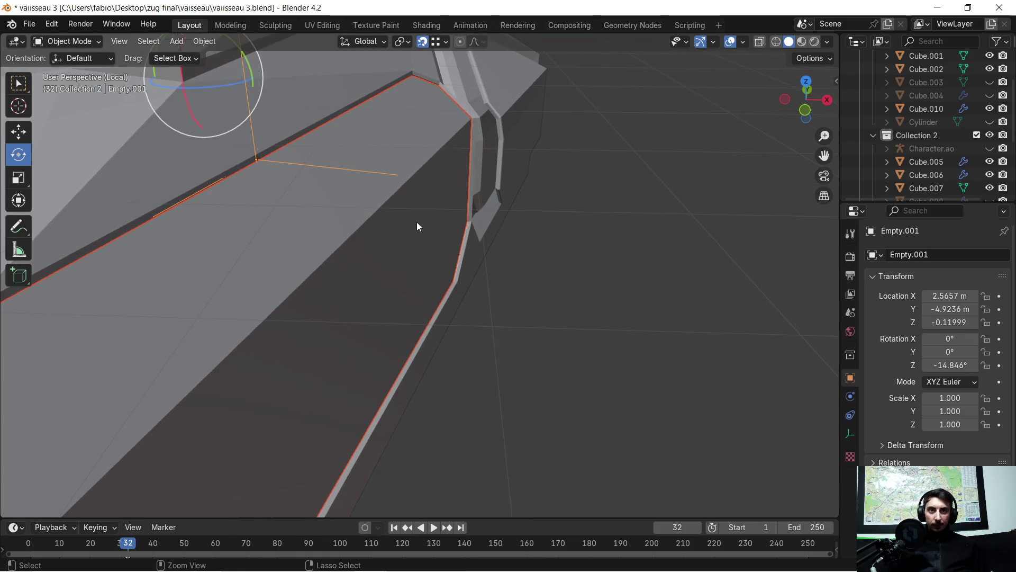
pyautogui.click(263, 161)
pyautogui.moveTo(263, 162)
pyautogui.mouseDown(button='middle')
pyautogui.moveTo(384, 218)
pyautogui.moveTo(291, 233)
pyautogui.moveTo(491, 248)
pyautogui.moveTo(470, 314)
pyautogui.moveTo(514, 301)
pyautogui.moveTo(465, 275)
pyautogui.moveTo(576, 158)
pyautogui.moveTo(528, 202)
pyautogui.moveTo(585, 234)
pyautogui.mouseUp(button='middle')
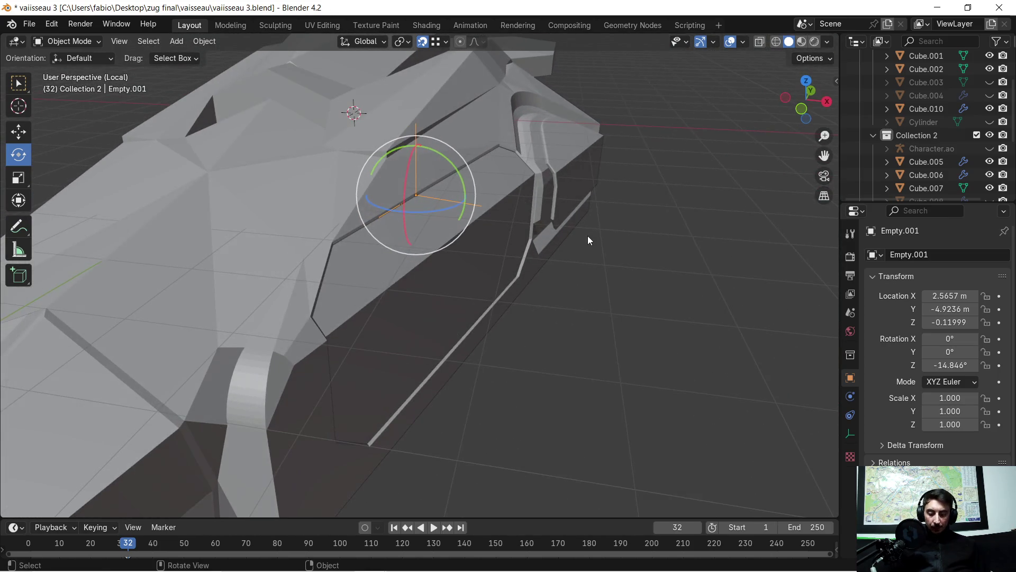
pyautogui.press('Delete')
# - Apply the Mirror modifier on side panel Cube.016
pyautogui.click(454, 239)
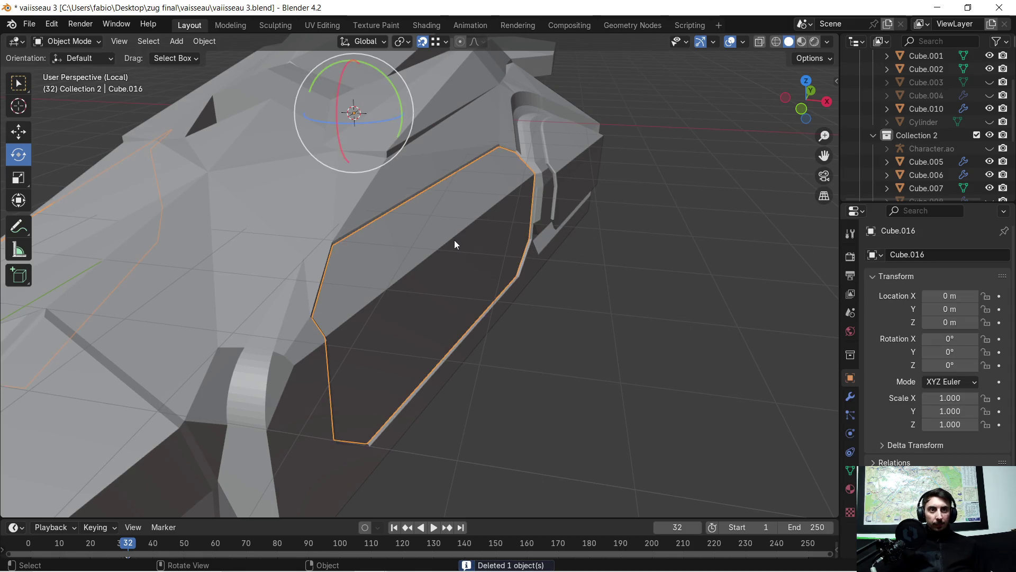
pyautogui.moveTo(448, 231)
pyautogui.mouseDown(button='middle')
pyautogui.moveTo(368, 229)
pyautogui.moveTo(485, 238)
pyautogui.moveTo(504, 214)
pyautogui.moveTo(628, 250)
pyautogui.mouseUp(button='middle')
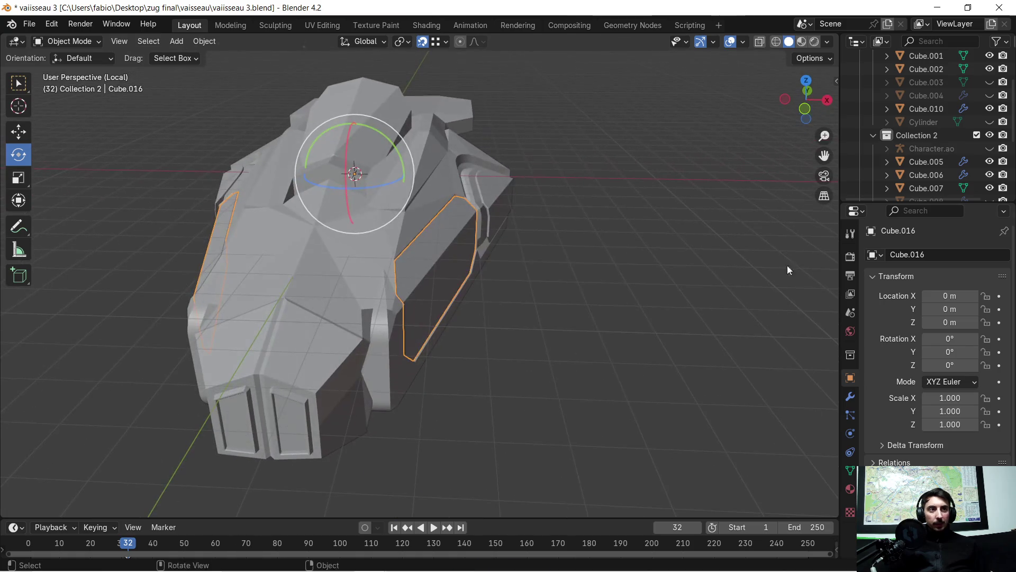
pyautogui.click(851, 396)
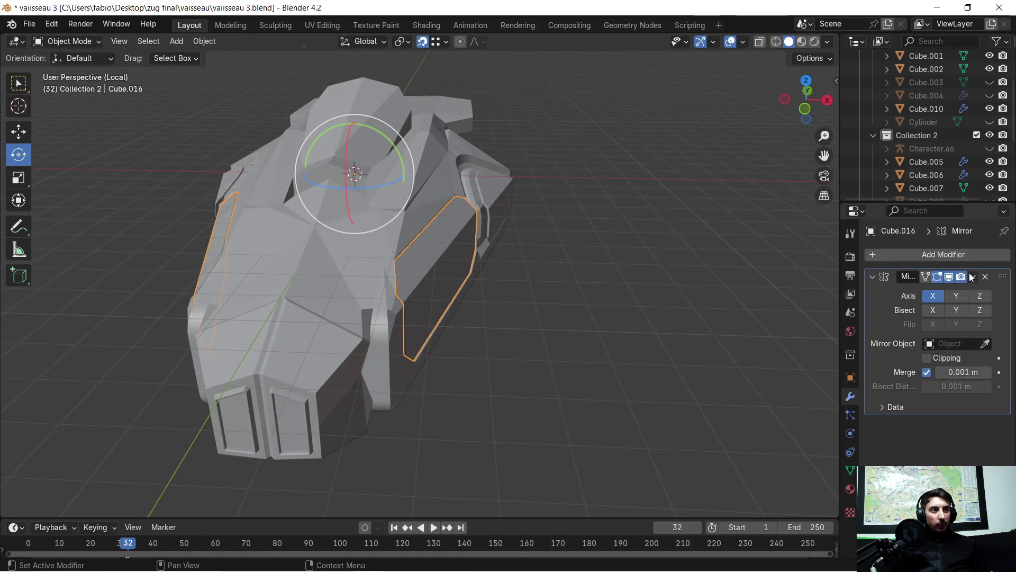
pyautogui.click(970, 277)
pyautogui.click(947, 288)
# - Set Cube.016's origin to its surface centre of mass, test-rotate and undo, then enter Edit Mode
pyautogui.moveTo(482, 222)
pyautogui.mouseDown(button='middle')
pyautogui.moveTo(472, 237)
pyautogui.moveTo(393, 257)
pyautogui.moveTo(410, 229)
pyautogui.moveTo(385, 239)
pyautogui.mouseUp(button='middle')
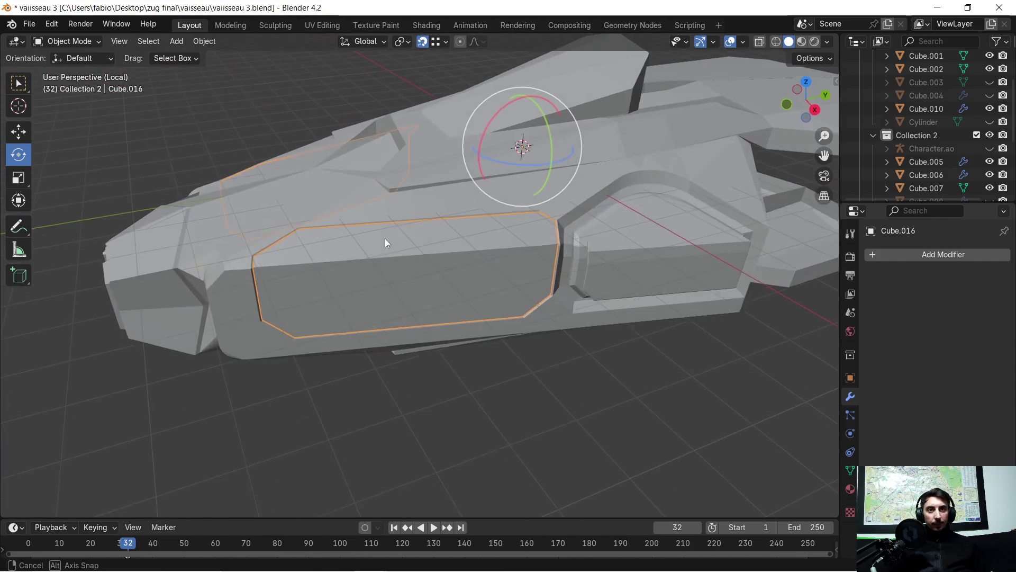
pyautogui.rightClick(393, 254)
pyautogui.moveTo(342, 258)
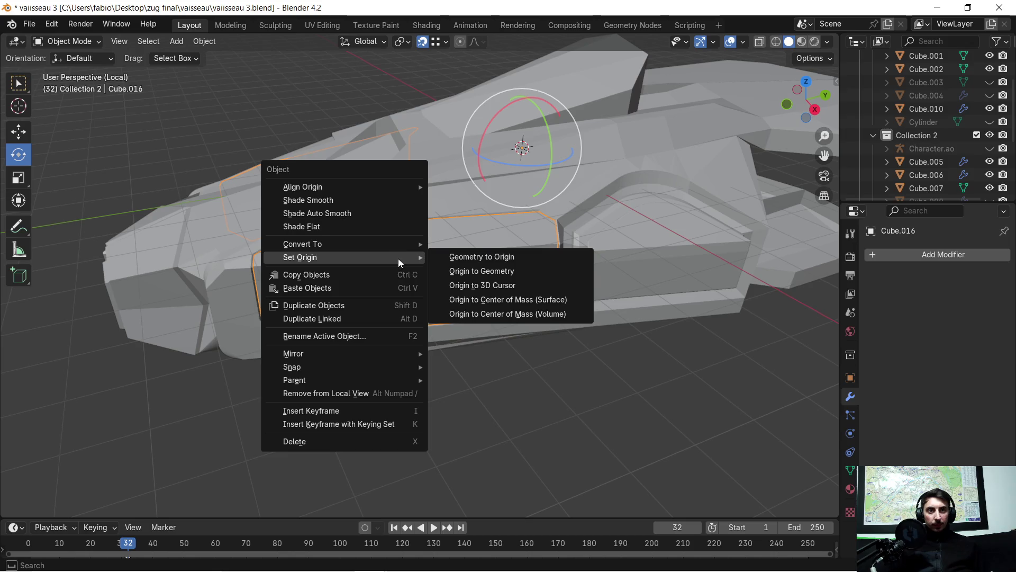
pyautogui.click(483, 300)
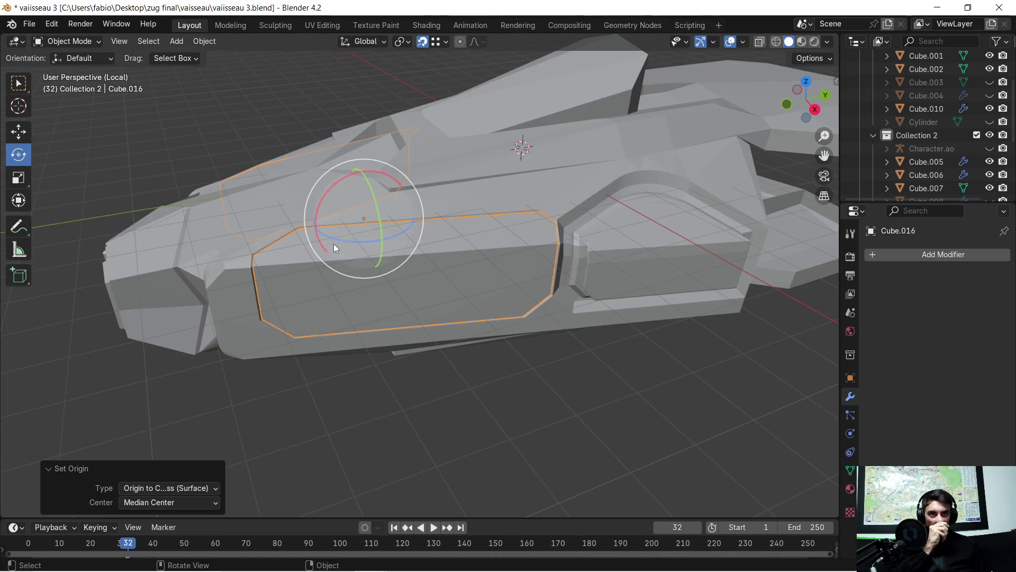
pyautogui.moveTo(334, 244); pyautogui.dragTo(456, 256, button='middle')
pyautogui.moveTo(356, 258); pyautogui.dragTo(598, 307)
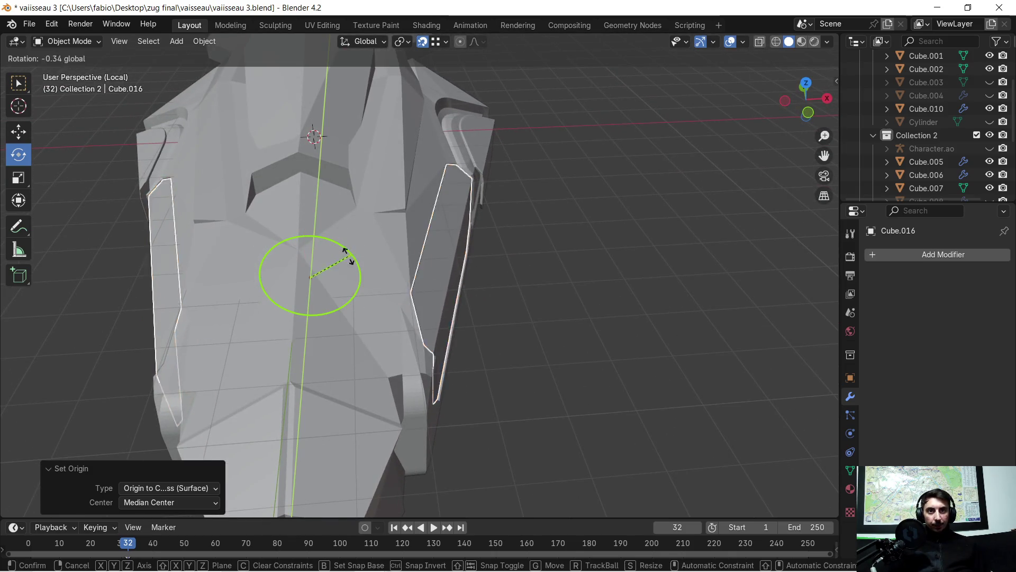
pyautogui.hotkey('ctrl', 'z')
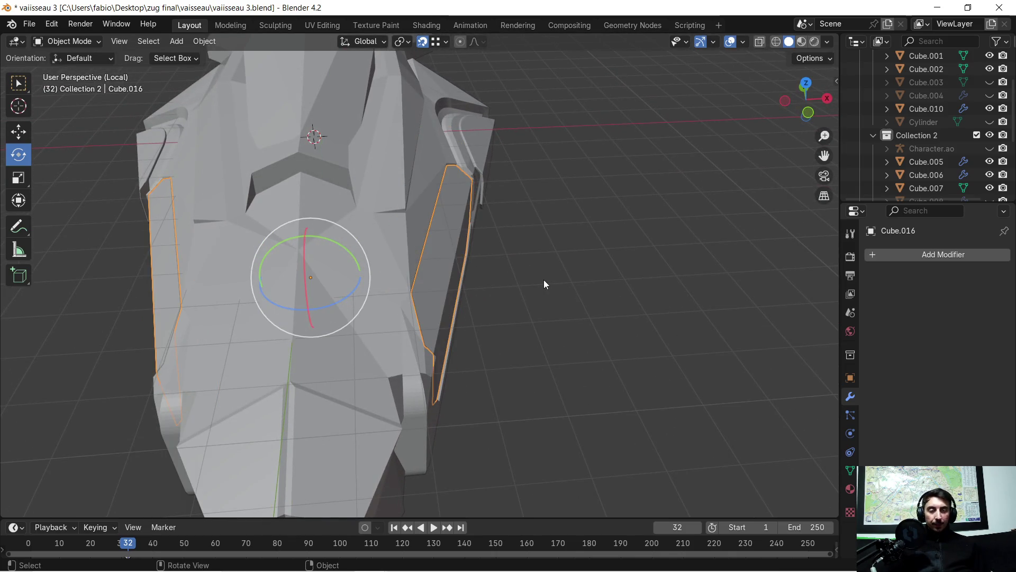
pyautogui.scroll(4, 545, 279)
pyautogui.moveTo(525, 271); pyautogui.dragTo(403, 239, button='middle')
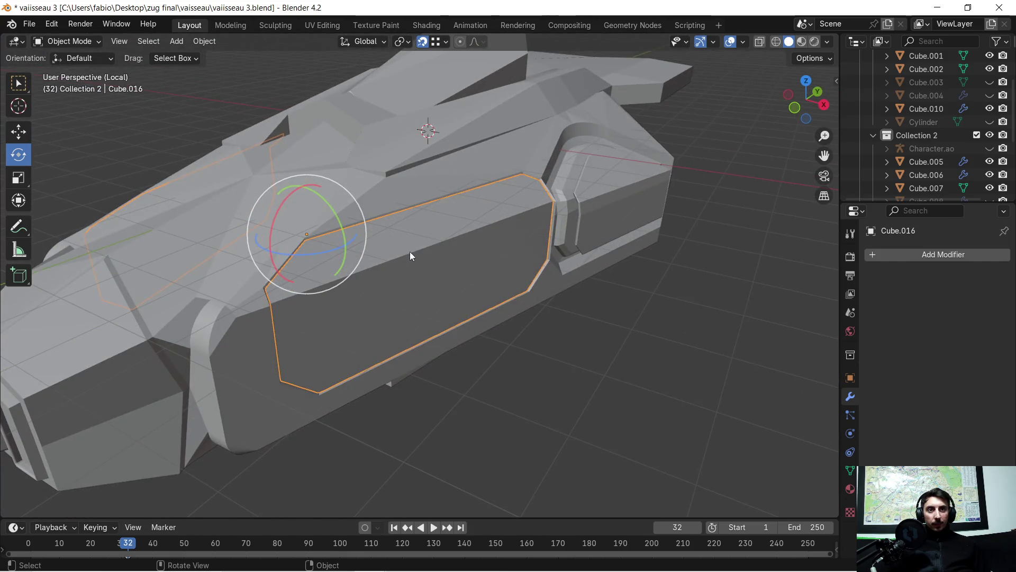
pyautogui.press('Tab')
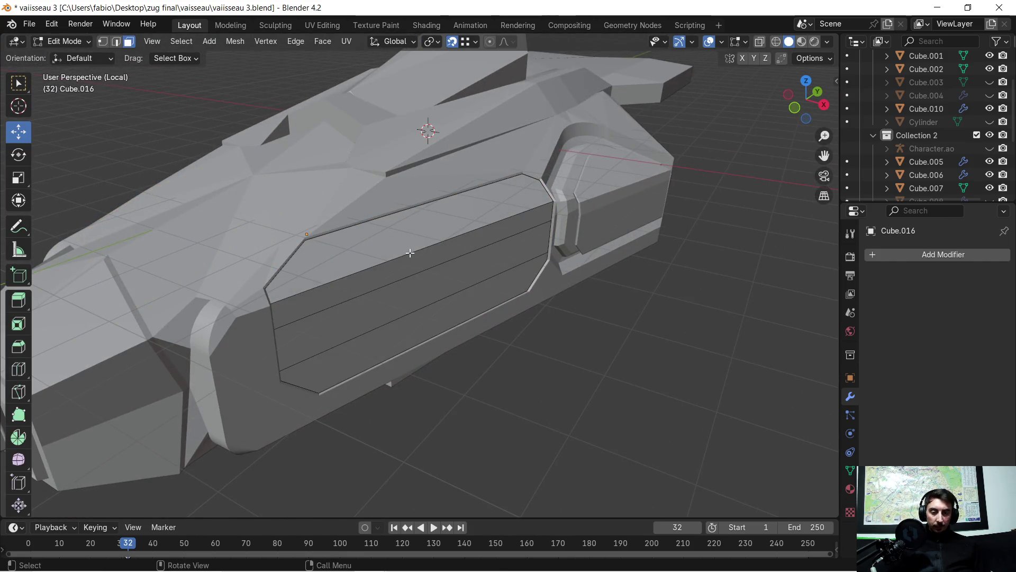
# - Select one panel's linked faces and separate them by selection into Cube.017
pyautogui.hotkey('ctrl', 'l')
pyautogui.press('p')
pyautogui.click(410, 253)
pyautogui.moveTo(410, 253); pyautogui.dragTo(436, 261, button='middle')
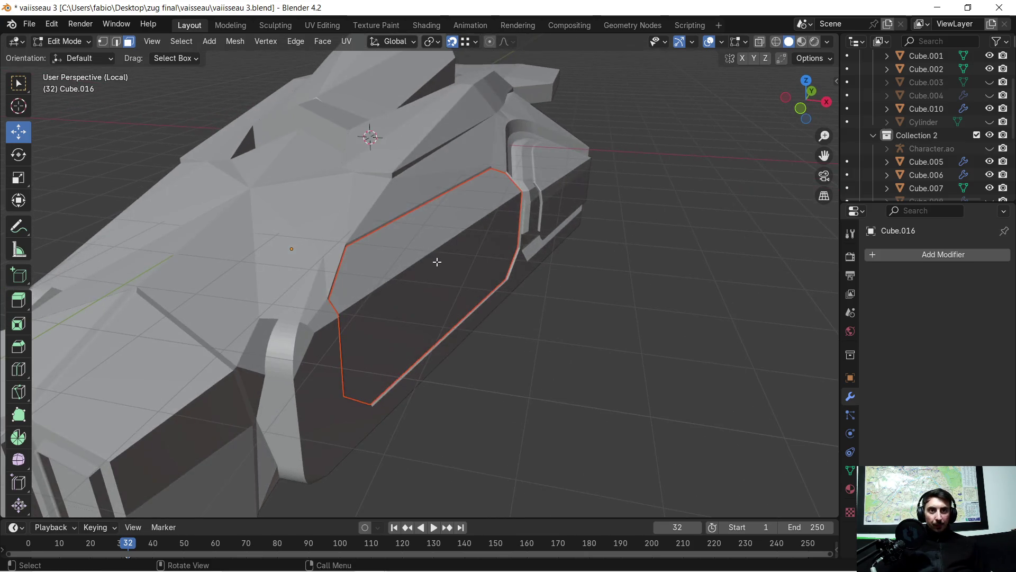
pyautogui.rightClick(437, 261)
pyautogui.click(576, 308)
pyautogui.press('Tab')
# - Centre Cube.017's origin on the panel, test-swing it about Y, then undo
pyautogui.click(412, 287)
pyautogui.rightClick(416, 274)
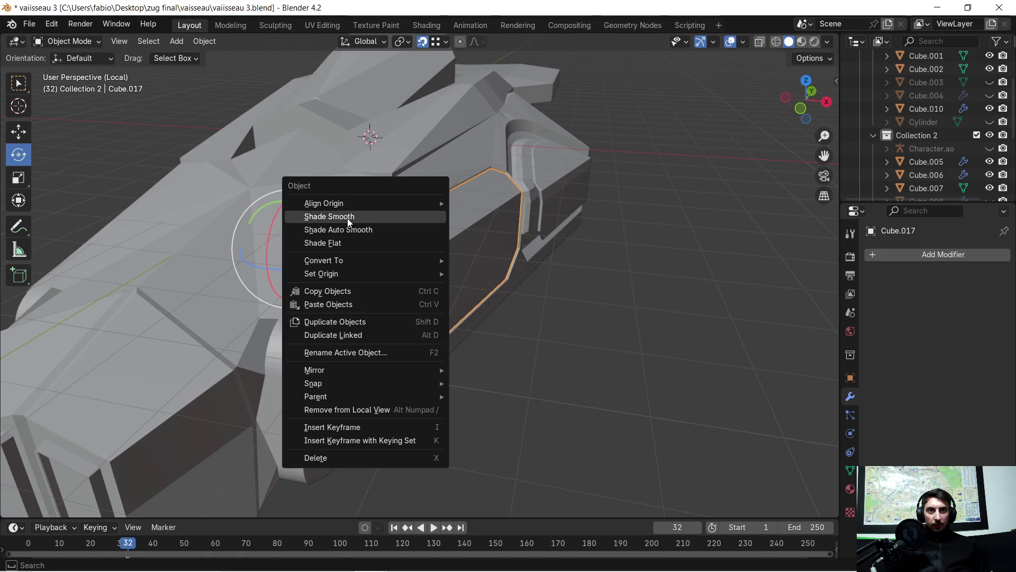
pyautogui.moveTo(325, 204)
pyautogui.click(490, 204)
pyautogui.scroll(3, 488, 212)
pyautogui.moveTo(524, 264)
pyautogui.mouseDown(button='middle')
pyautogui.moveTo(486, 271)
pyautogui.moveTo(433, 244)
pyautogui.moveTo(576, 264)
pyautogui.moveTo(567, 237)
pyautogui.moveTo(573, 245)
pyautogui.mouseUp(button='middle')
pyautogui.press('r')
pyautogui.press('y')
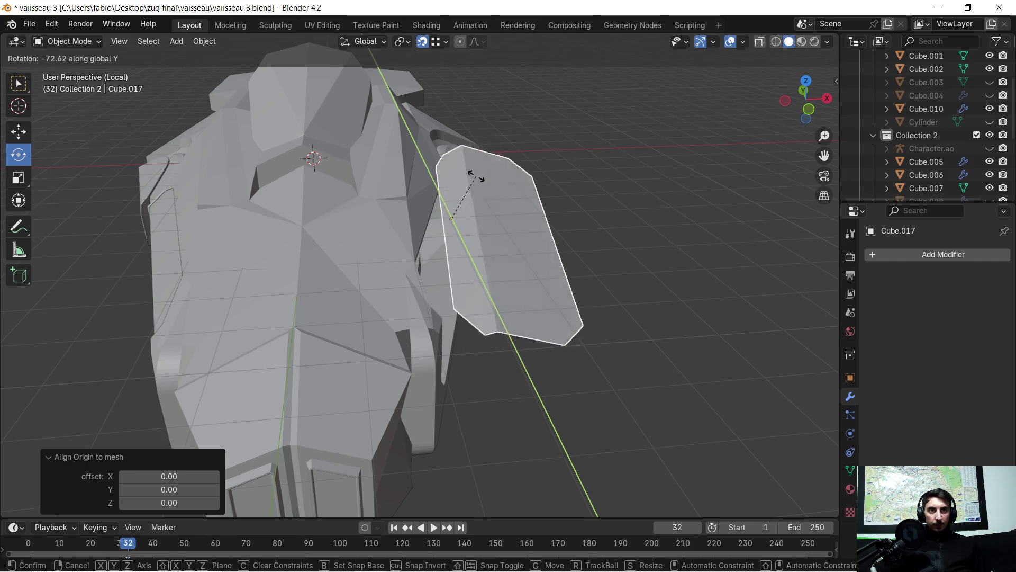
pyautogui.click(574, 249)
pyautogui.moveTo(574, 250)
pyautogui.mouseDown(button='middle')
pyautogui.moveTo(454, 242)
pyautogui.moveTo(442, 226)
pyautogui.mouseUp(button='middle')
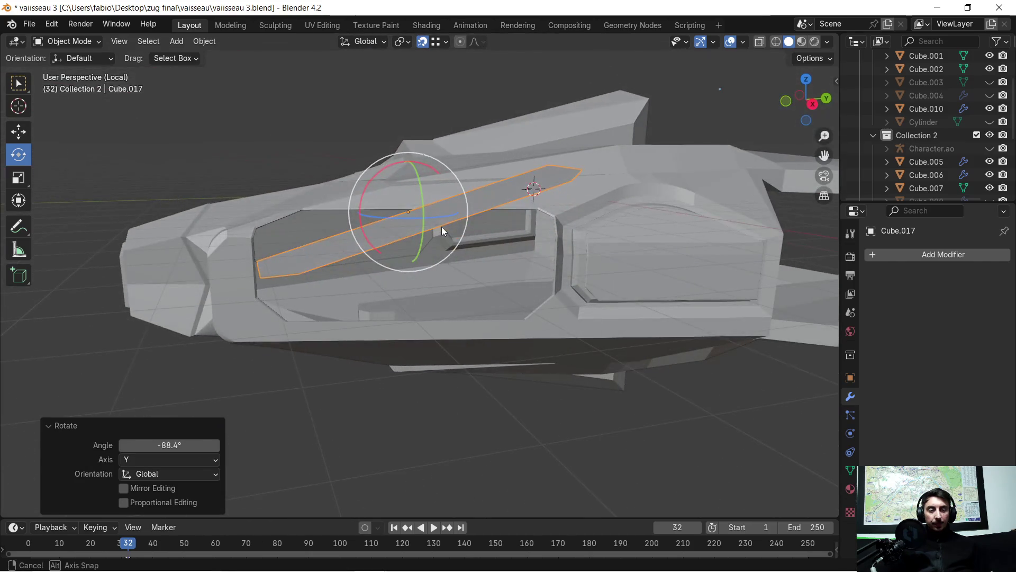
pyautogui.hotkey('ctrl', 'z')
pyautogui.scroll(3, 418, 267)
# - Reselect Cube.016, briefly check its mesh in Edit Mode, and return to object mode
pyautogui.moveTo(387, 269)
pyautogui.mouseDown(button='middle')
pyautogui.moveTo(467, 292)
pyautogui.moveTo(506, 285)
pyautogui.mouseUp(button='middle')
pyautogui.click(505, 286)
pyautogui.press('Tab')
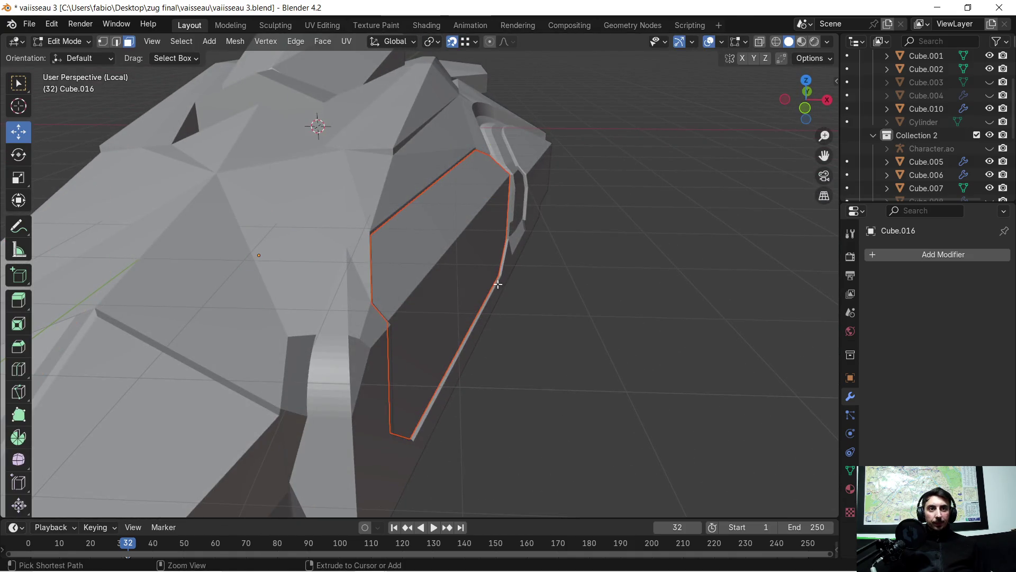
pyautogui.press('a')
pyautogui.scroll(-4, 480, 268)
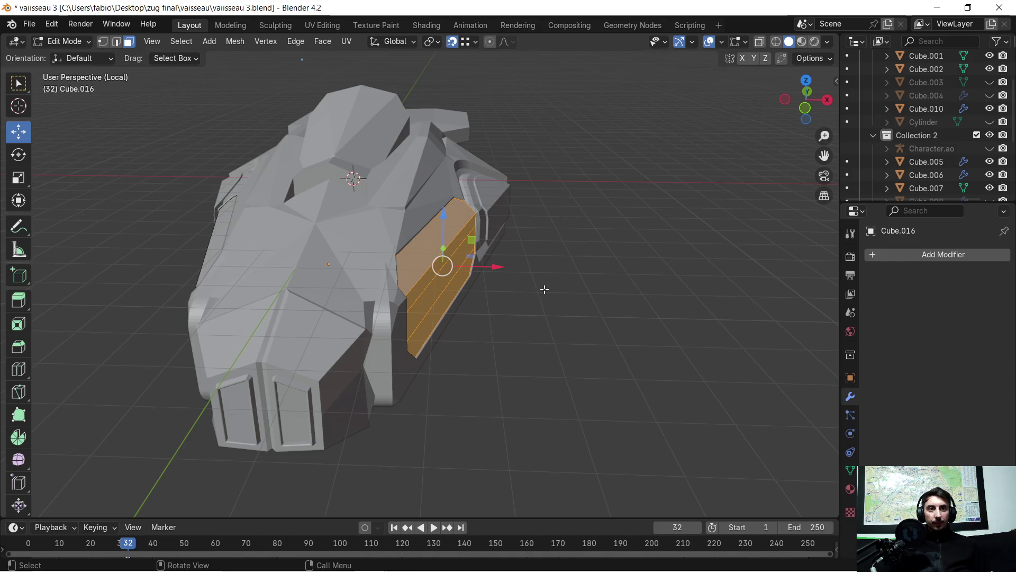
pyautogui.click(507, 283)
pyautogui.press('Tab')
pyautogui.scroll(4, 501, 276)
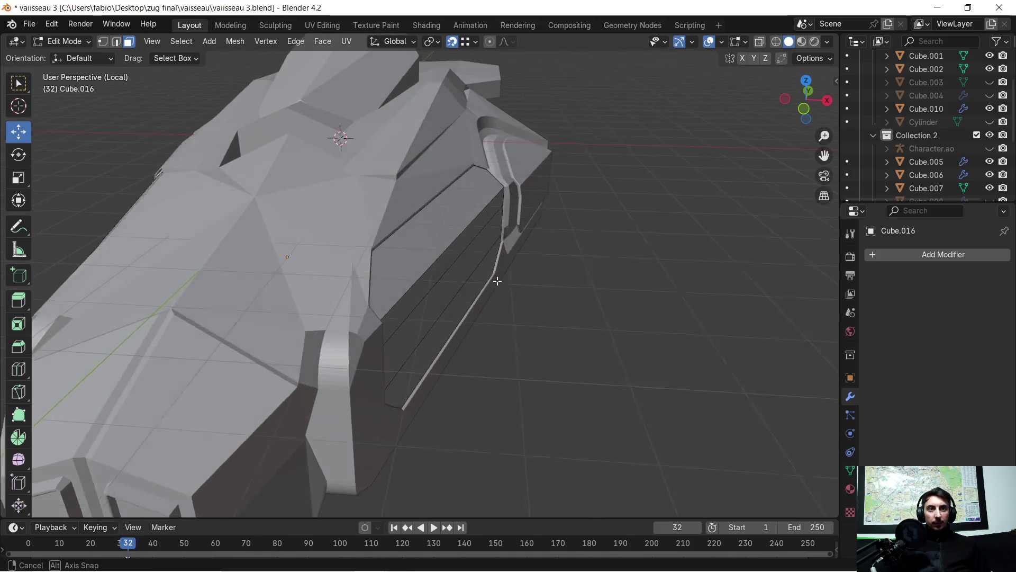
pyautogui.moveTo(500, 276); pyautogui.dragTo(467, 256, button='middle')
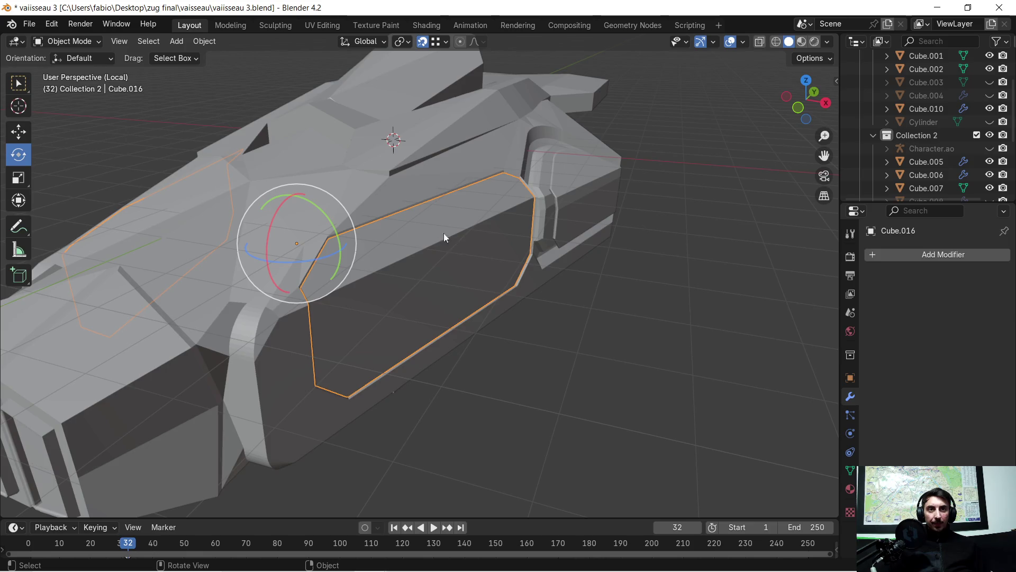
pyautogui.scroll(3, 451, 239)
pyautogui.moveTo(438, 212); pyautogui.dragTo(410, 224, button='middle')
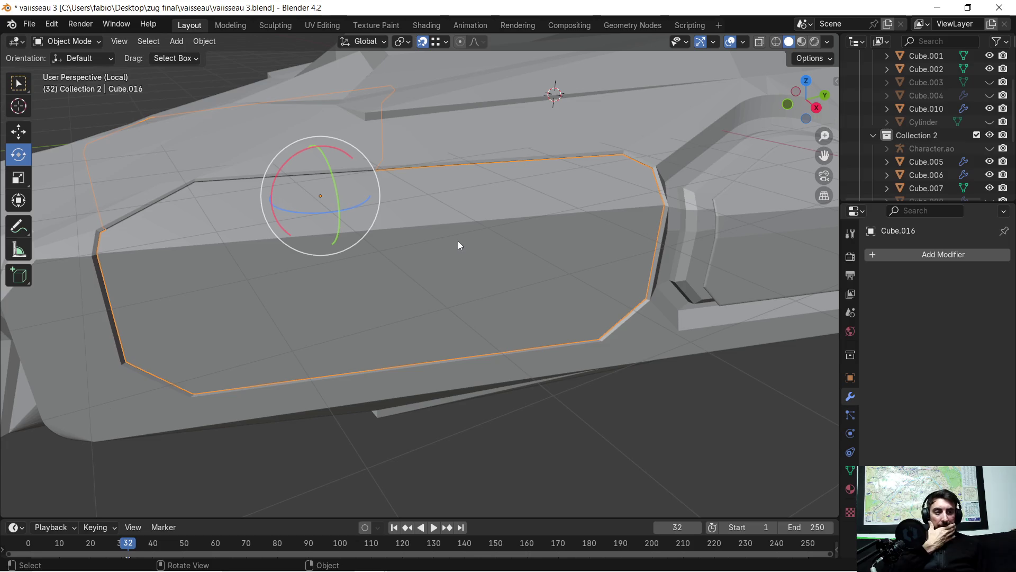
pyautogui.moveTo(327, 199); pyautogui.dragTo(428, 218, button='middle')
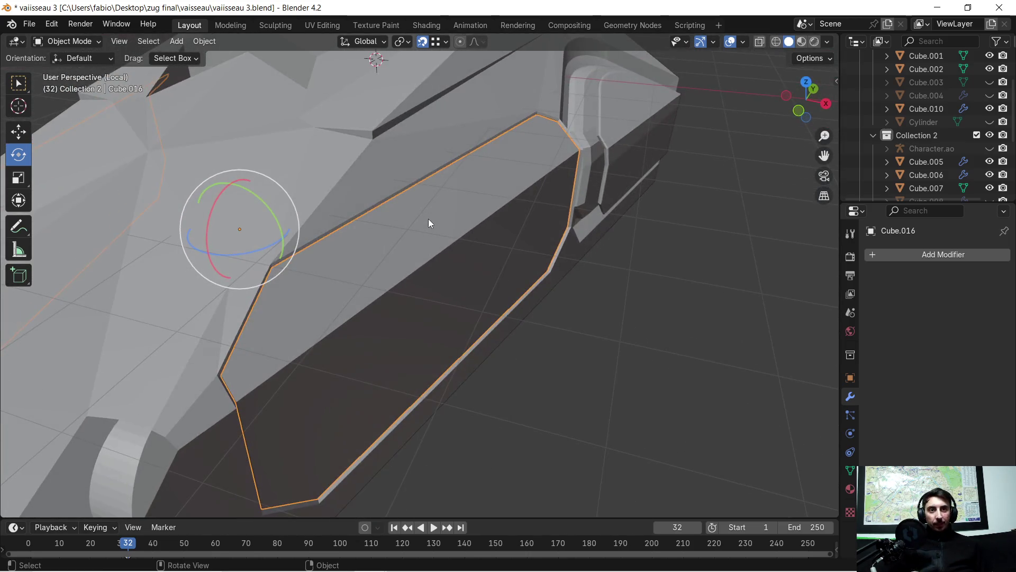
pyautogui.scroll(-1, 465, 229)
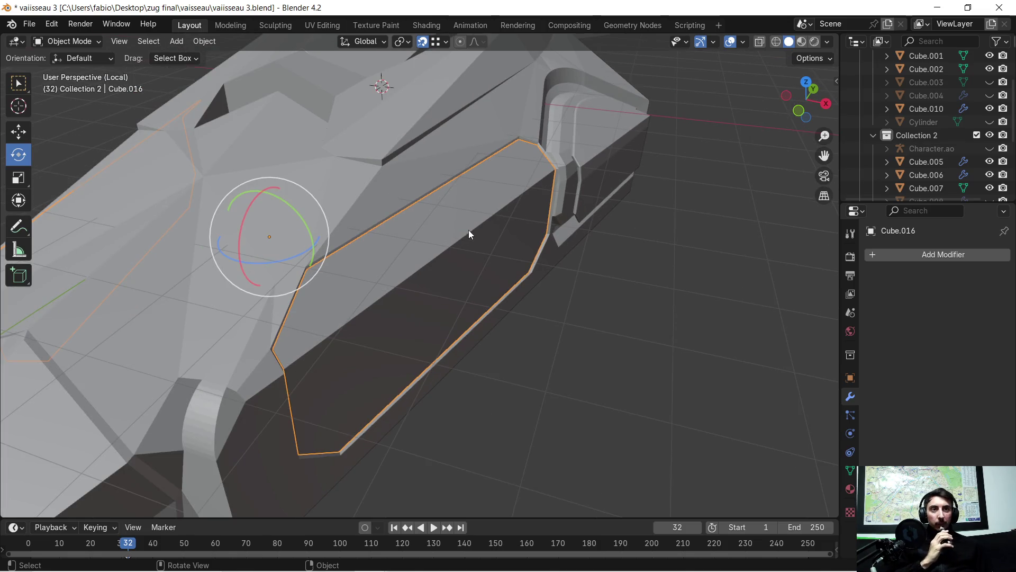
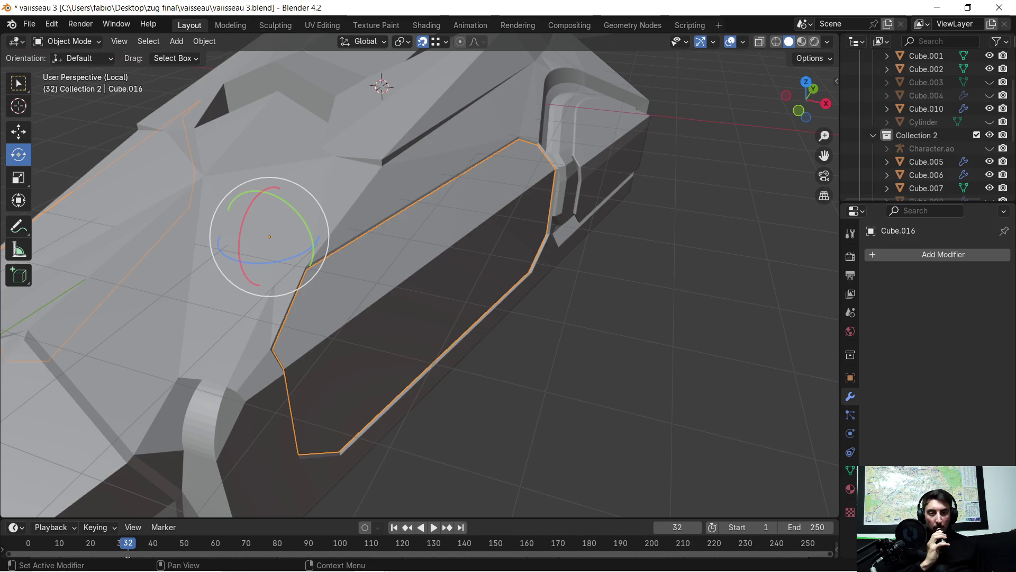
# - Select the Empty in the Outliner and toggle its viewport visibility off and back on
pyautogui.moveTo(616, 255)
pyautogui.mouseDown(button='middle')
pyautogui.moveTo(528, 262)
pyautogui.moveTo(584, 262)
pyautogui.moveTo(548, 258)
pyautogui.mouseUp(button='middle')
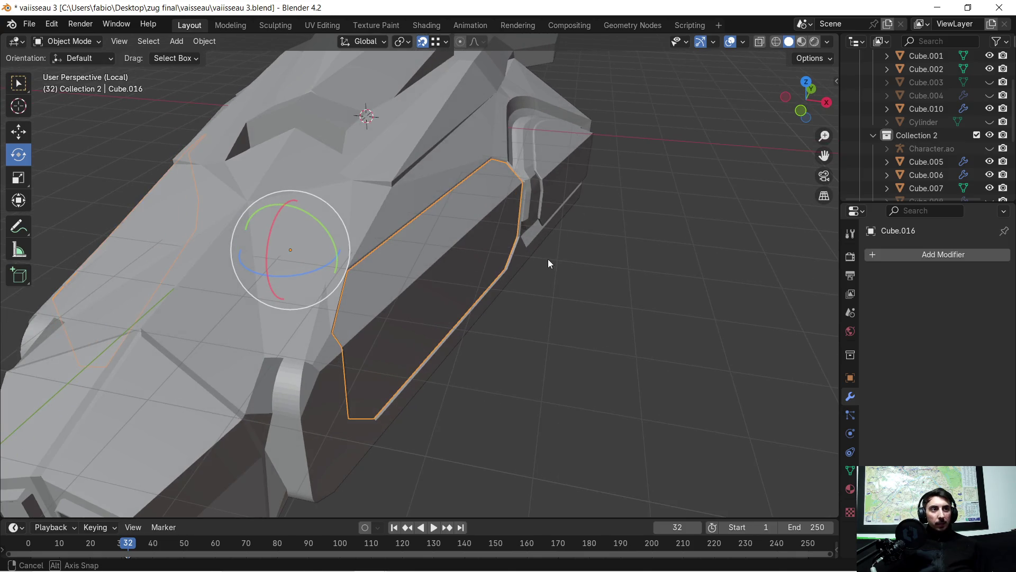
pyautogui.scroll(-4, 900, 131)
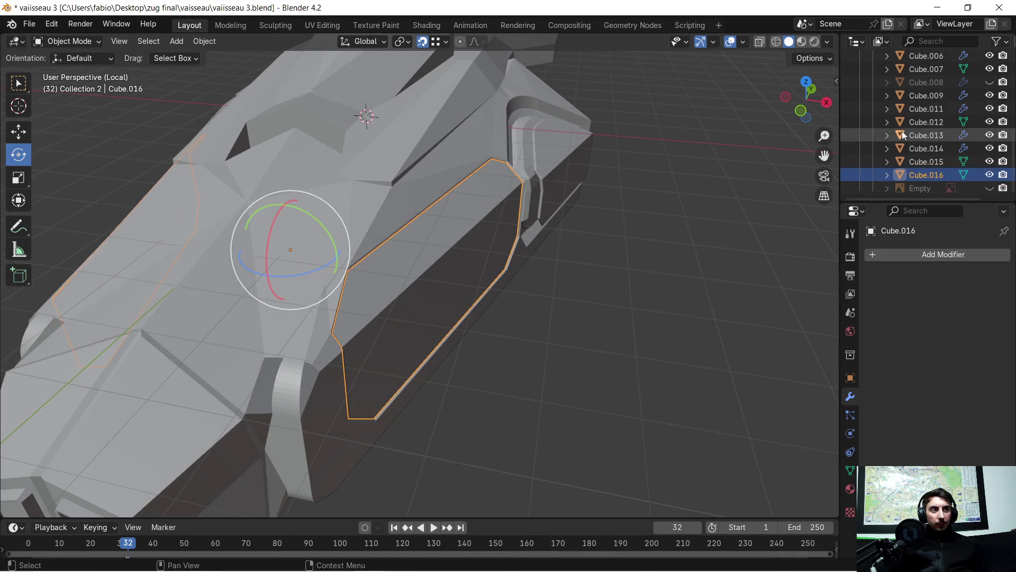
pyautogui.click(921, 191)
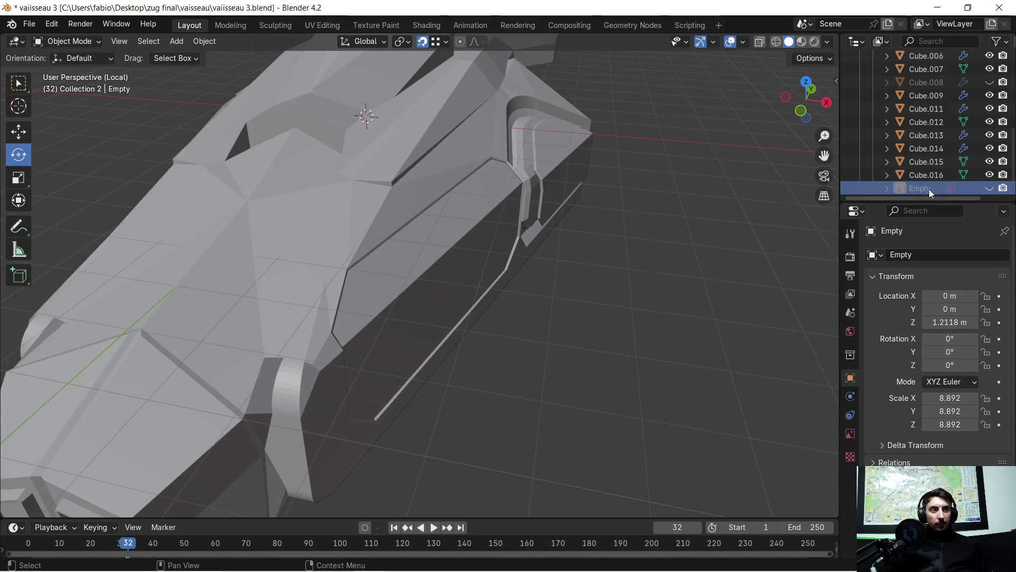
pyautogui.click(988, 189)
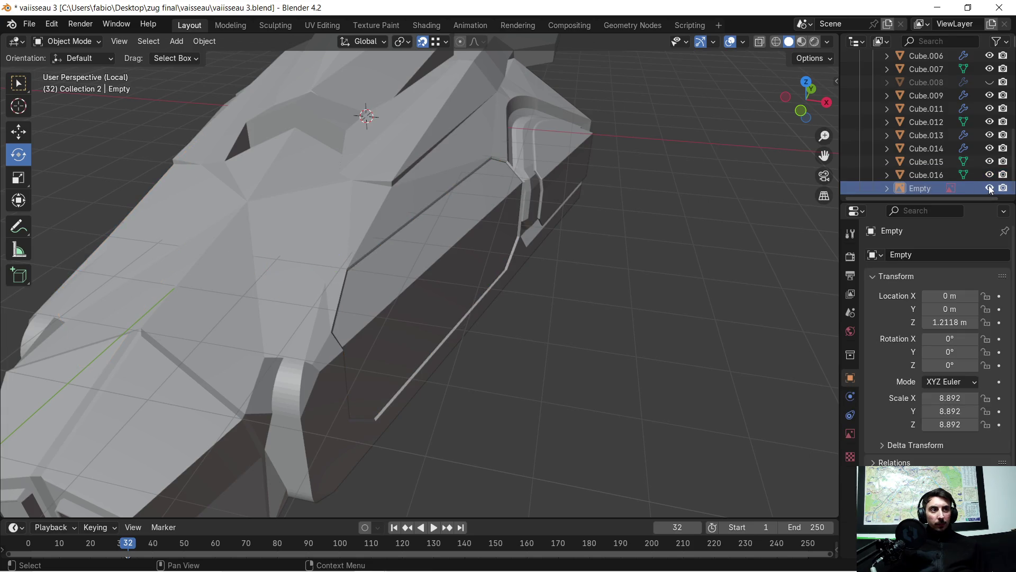
pyautogui.click(989, 188)
pyautogui.scroll(-8, 483, 223)
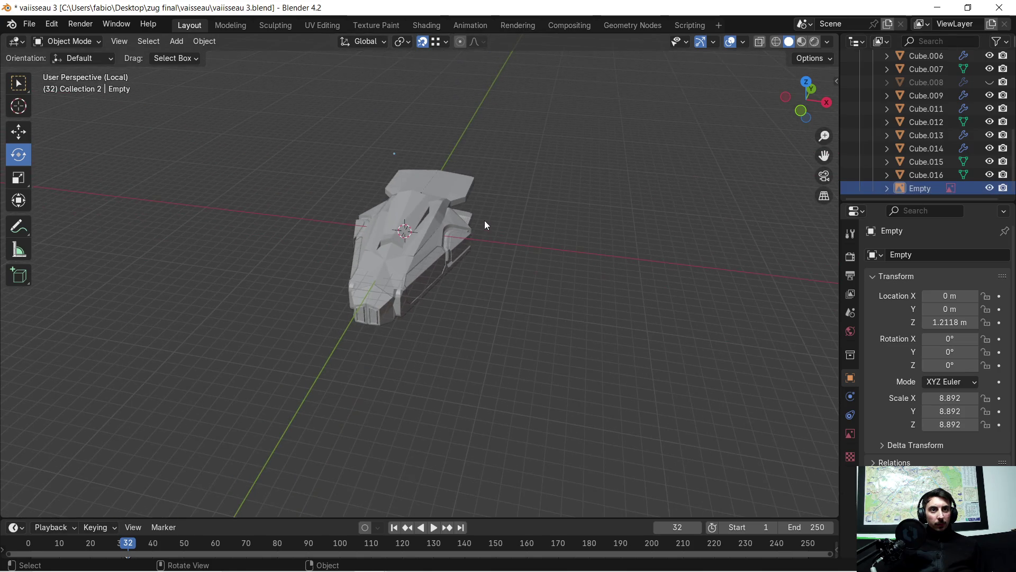
pyautogui.scroll(3, 482, 224)
pyautogui.scroll(4, 482, 226)
pyautogui.scroll(-1, 478, 240)
pyautogui.moveTo(482, 241); pyautogui.dragTo(240, 199, button='middle')
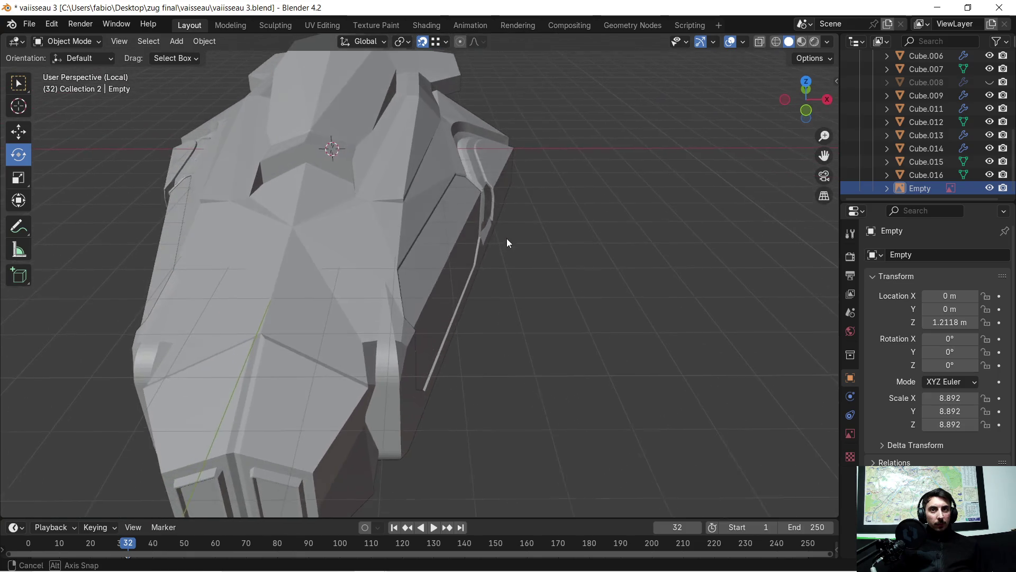
pyautogui.click(18, 132)
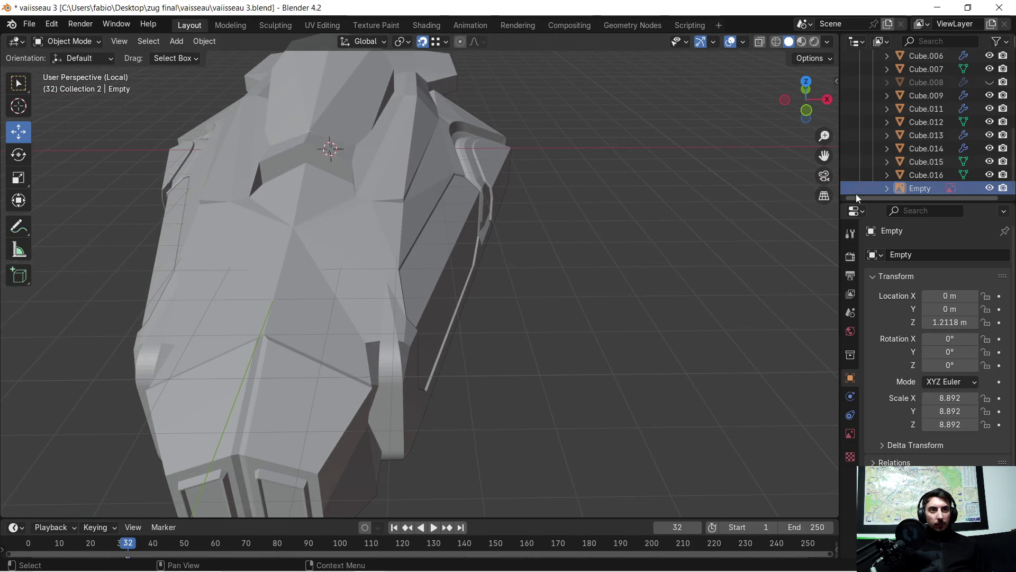
pyautogui.scroll(4, 927, 182)
pyautogui.scroll(2, 926, 181)
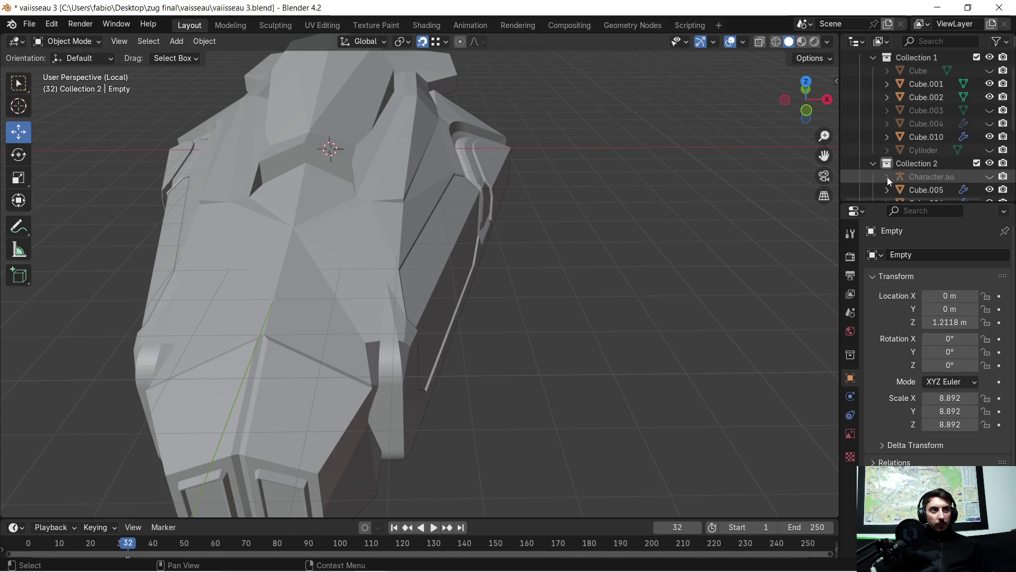
pyautogui.scroll(4, 507, 199)
# - Place the 3D cursor on the hatch panel's top edge, then select the Cube.016 hatch panel
pyautogui.moveTo(508, 199)
pyautogui.mouseDown(button='middle')
pyautogui.moveTo(444, 228)
pyautogui.moveTo(426, 192)
pyautogui.moveTo(385, 220)
pyautogui.moveTo(420, 168)
pyautogui.mouseUp(button='middle')
pyautogui.scroll(-2, 438, 187)
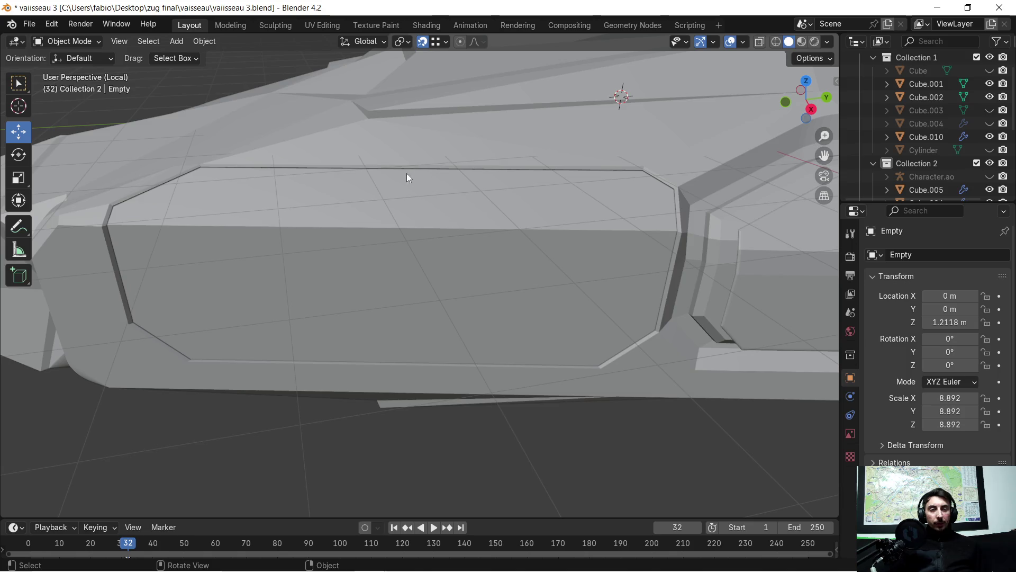
pyautogui.scroll(6, 407, 174)
pyautogui.scroll(-5, 421, 244)
pyautogui.scroll(-3, 425, 245)
pyautogui.moveTo(441, 232); pyautogui.dragTo(451, 221, button='middle')
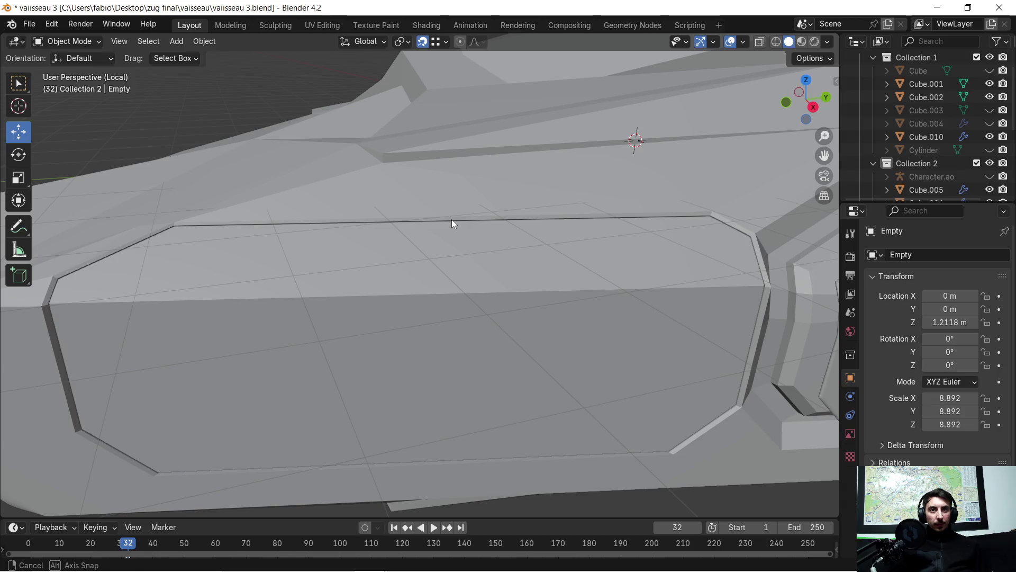
pyautogui.click(20, 107)
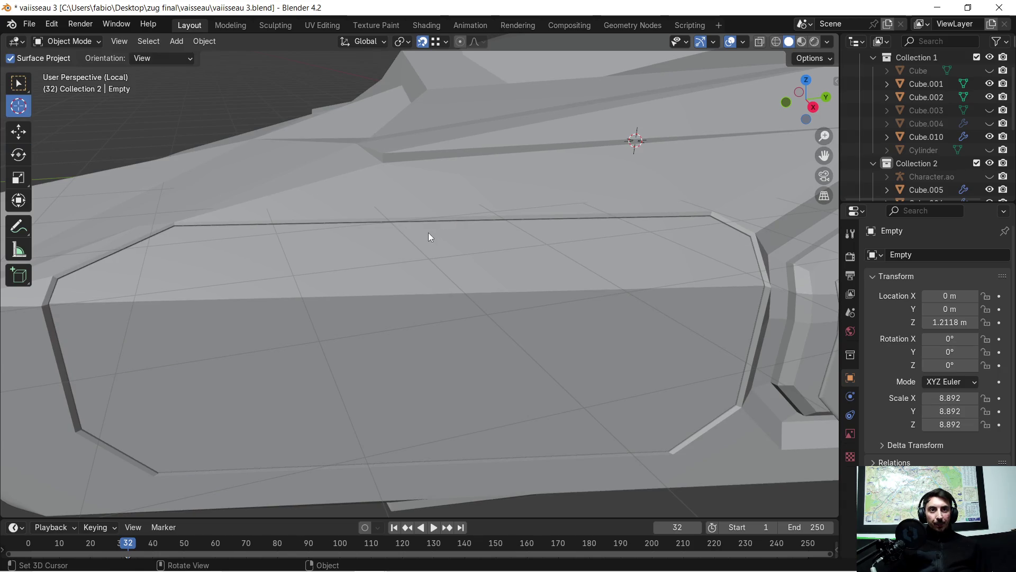
pyautogui.click(432, 220)
pyautogui.moveTo(432, 221)
pyautogui.mouseDown(button='middle')
pyautogui.moveTo(448, 254)
pyautogui.moveTo(402, 251)
pyautogui.moveTo(453, 253)
pyautogui.moveTo(445, 280)
pyautogui.mouseUp(button='middle')
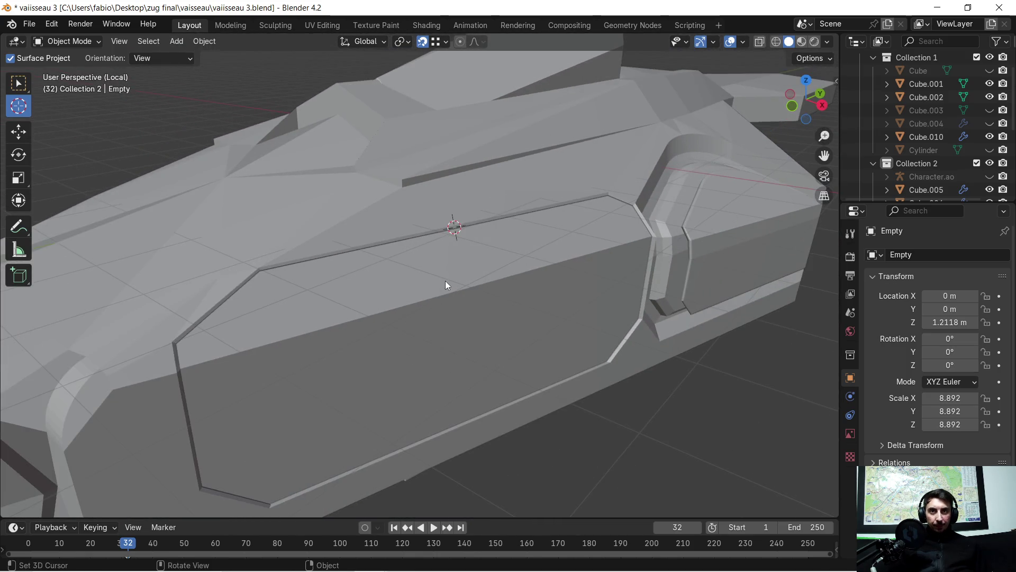
pyautogui.click(19, 130)
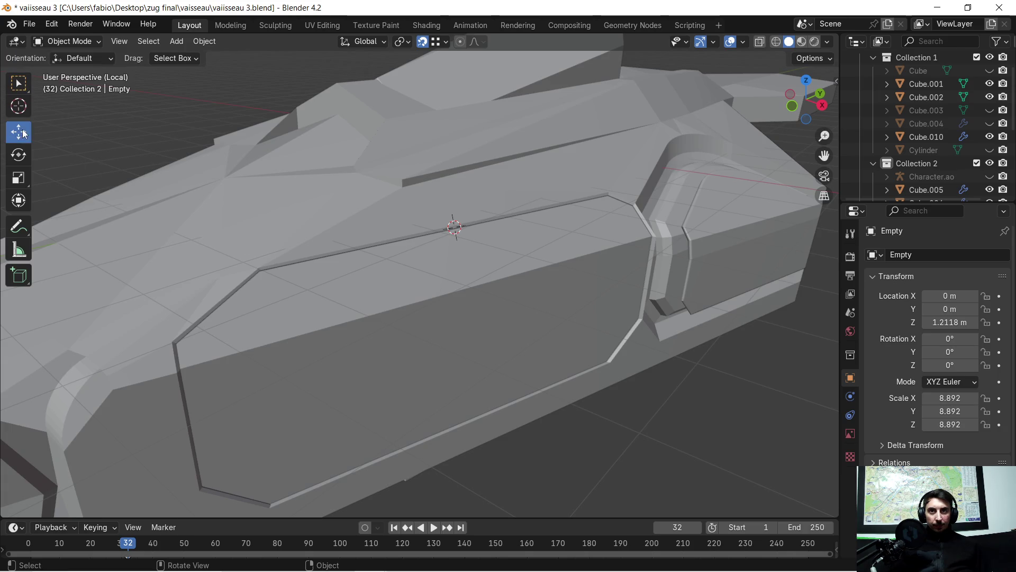
pyautogui.click(437, 298)
# - Separate the linked hatch panel mesh into its own object via P > Selection
pyautogui.rightClick(438, 289)
pyautogui.moveTo(347, 289)
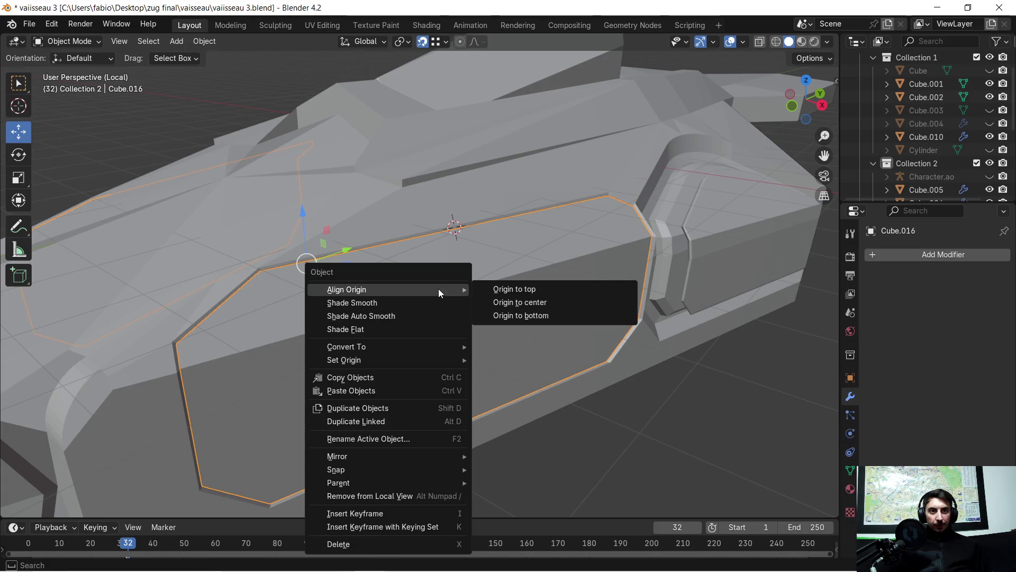
pyautogui.click(624, 450)
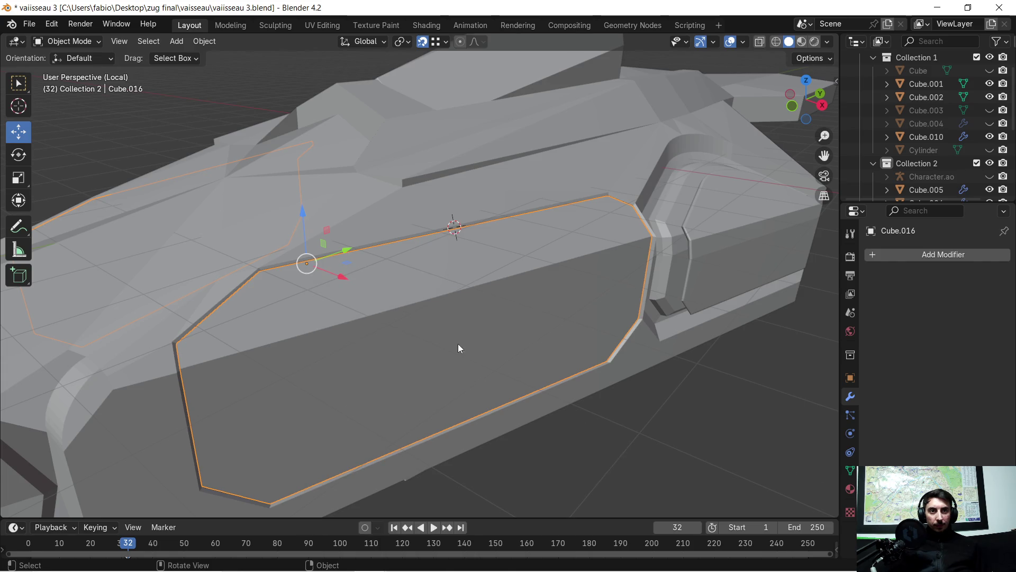
pyautogui.moveTo(458, 351); pyautogui.dragTo(434, 324, button='middle')
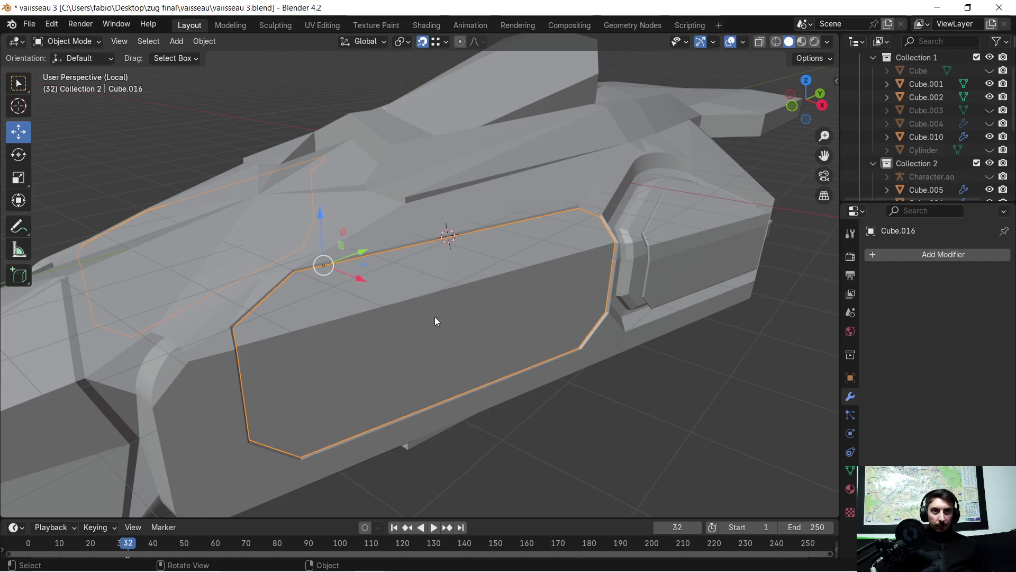
pyautogui.moveTo(436, 314); pyautogui.dragTo(487, 319, button='middle')
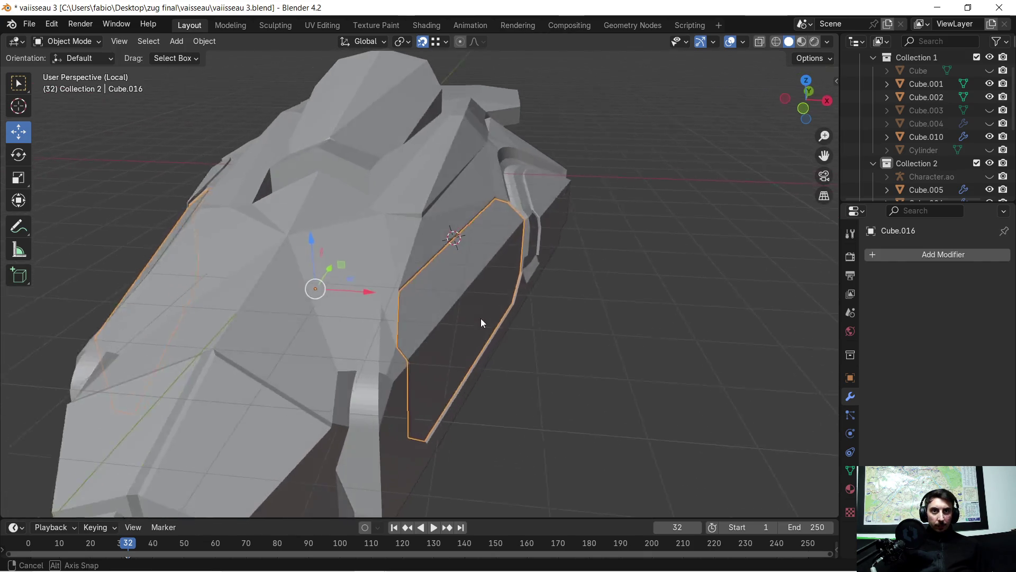
pyautogui.press('Tab')
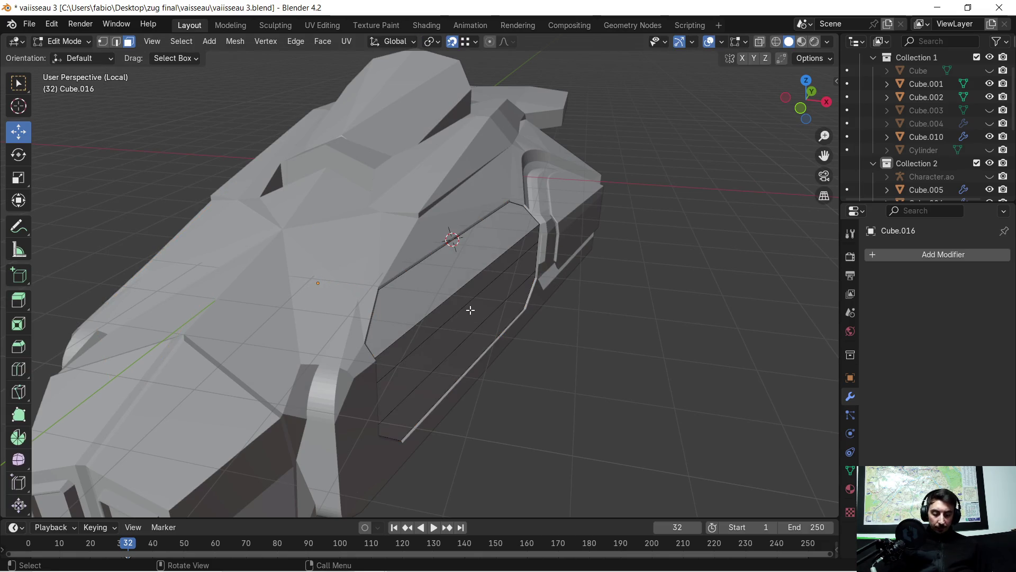
pyautogui.press('l')
pyautogui.press('p')
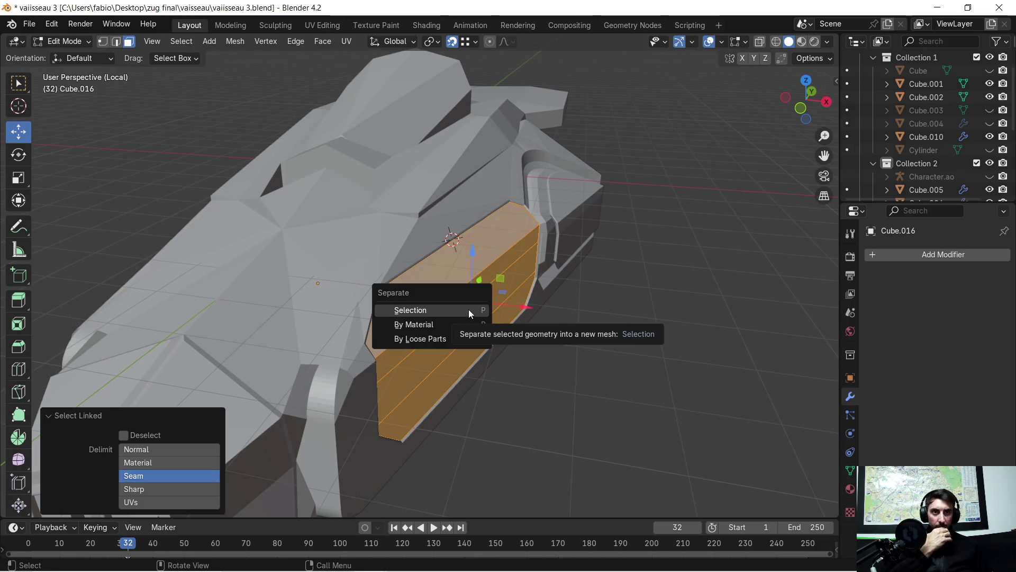
pyautogui.click(468, 309)
pyautogui.moveTo(469, 309)
pyautogui.mouseDown(button='middle')
pyautogui.moveTo(497, 242)
pyautogui.moveTo(500, 268)
pyautogui.mouseUp(button='middle')
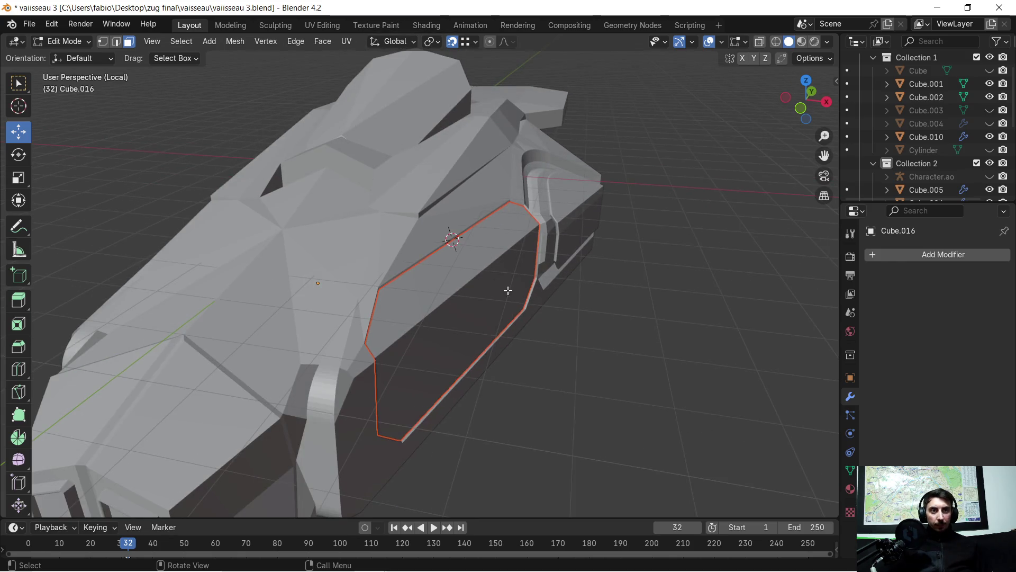
pyautogui.press('Tab')
# - Set the new Cube.017 panel's origin to the 3D cursor on its top edge
pyautogui.click(476, 270)
pyautogui.moveTo(483, 258)
pyautogui.mouseDown(button='middle')
pyautogui.moveTo(468, 274)
pyautogui.moveTo(396, 254)
pyautogui.mouseUp(button='middle')
pyautogui.rightClick(422, 256)
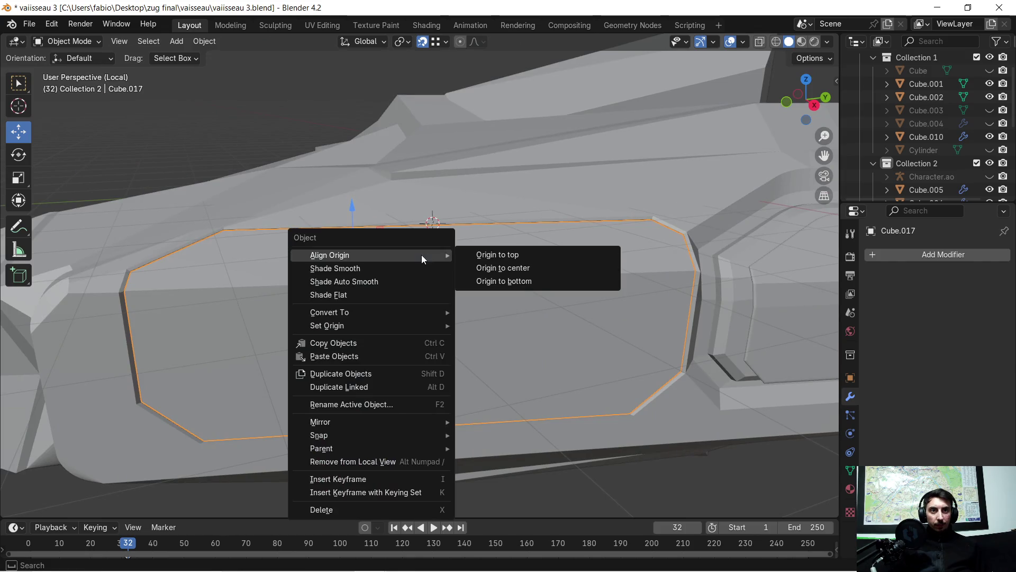
pyautogui.moveTo(328, 326)
pyautogui.click(521, 354)
# - Test-rotate the panel around Y to check the hinge pivot, then undo it
pyautogui.moveTo(413, 280)
pyautogui.mouseDown(button='middle')
pyautogui.moveTo(514, 311)
pyautogui.moveTo(530, 286)
pyautogui.moveTo(659, 259)
pyautogui.moveTo(541, 267)
pyautogui.moveTo(345, 250)
pyautogui.moveTo(450, 273)
pyautogui.moveTo(401, 258)
pyautogui.moveTo(504, 267)
pyautogui.moveTo(528, 287)
pyautogui.mouseUp(button='middle')
pyautogui.press('r')
pyautogui.press('y')
pyautogui.click(557, 270)
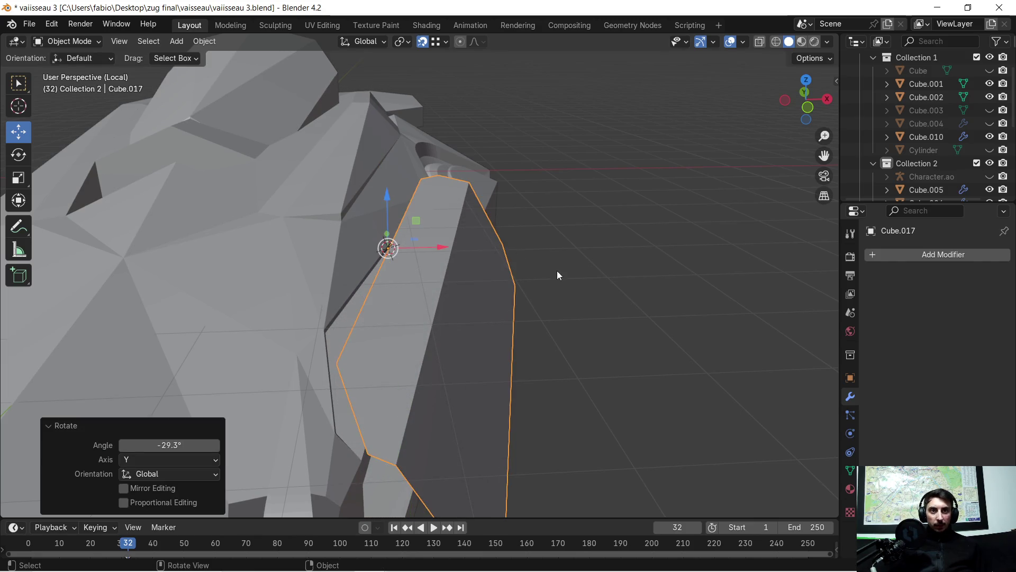
pyautogui.hotkey('ctrl', 'z')
pyautogui.moveTo(561, 282); pyautogui.dragTo(503, 280, button='middle')
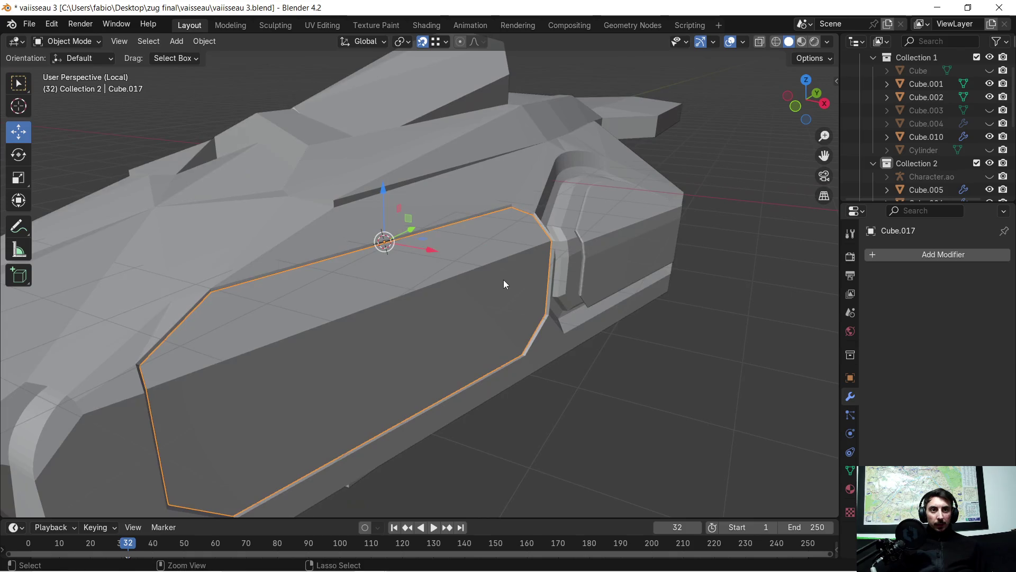
# - Add a plain-axes Empty at the 3D cursor hinge point
pyautogui.click(177, 40)
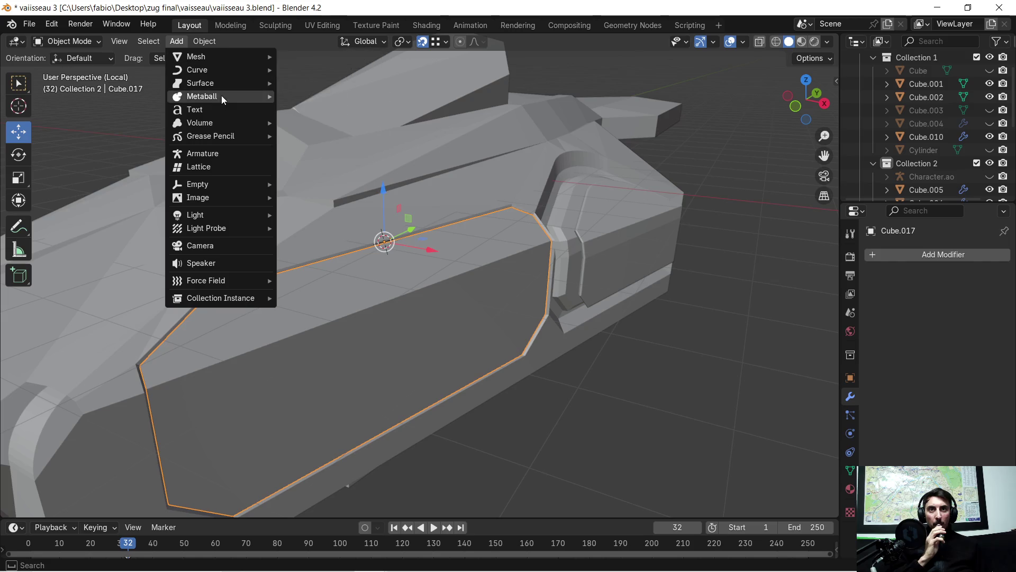
pyautogui.moveTo(198, 184)
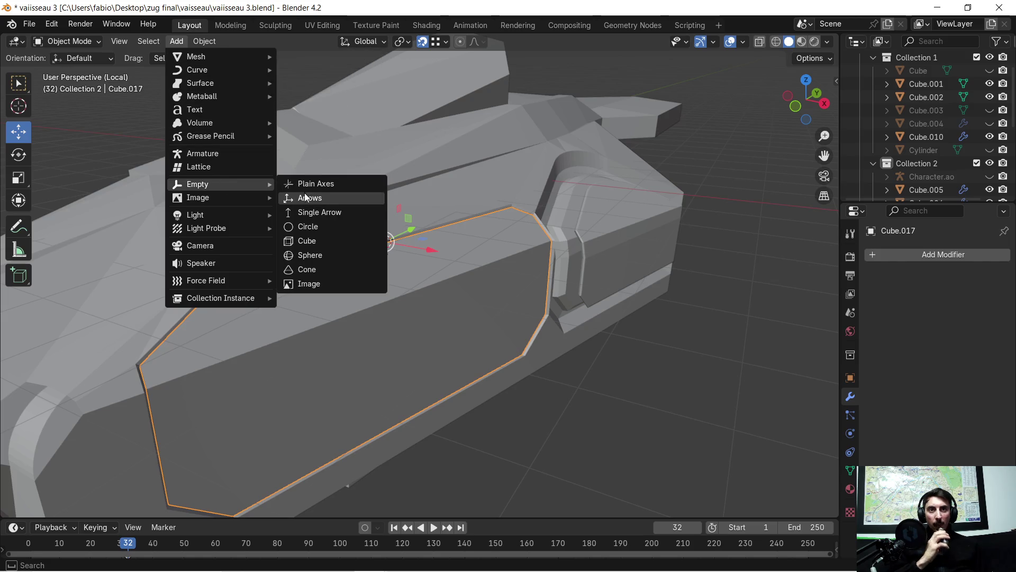
pyautogui.click(315, 184)
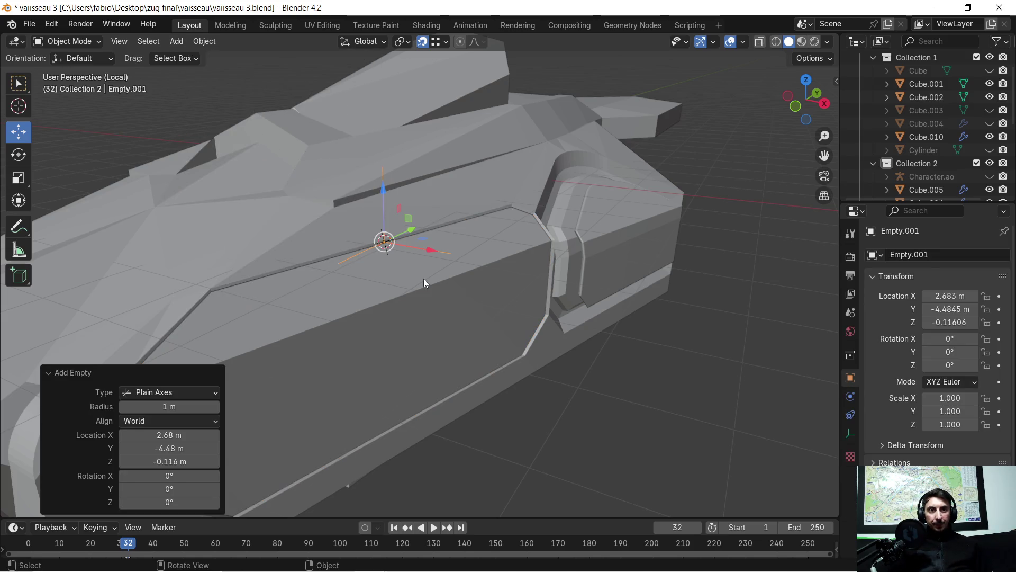
pyautogui.moveTo(447, 287); pyautogui.dragTo(433, 278, button='middle')
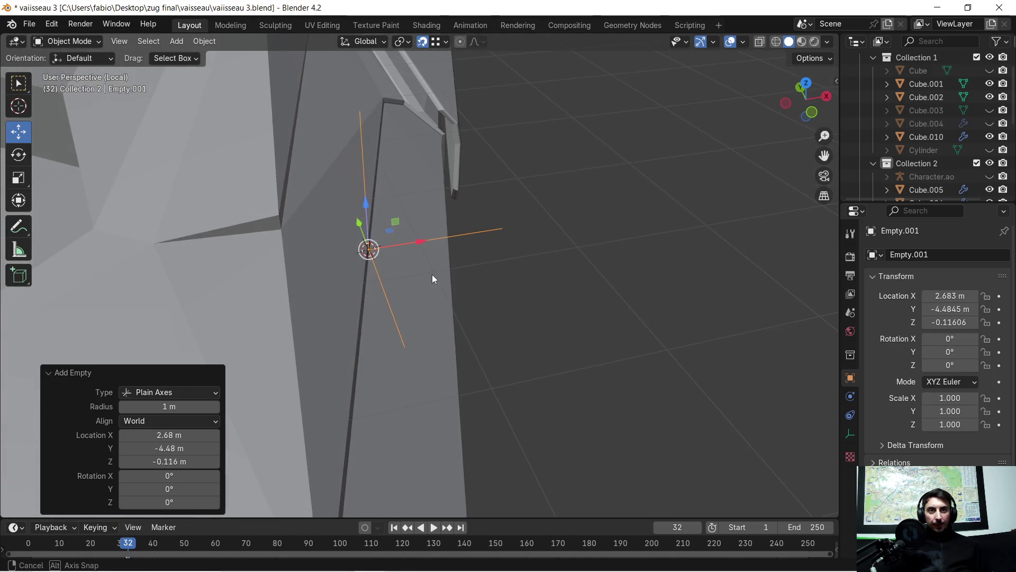
pyautogui.click(20, 155)
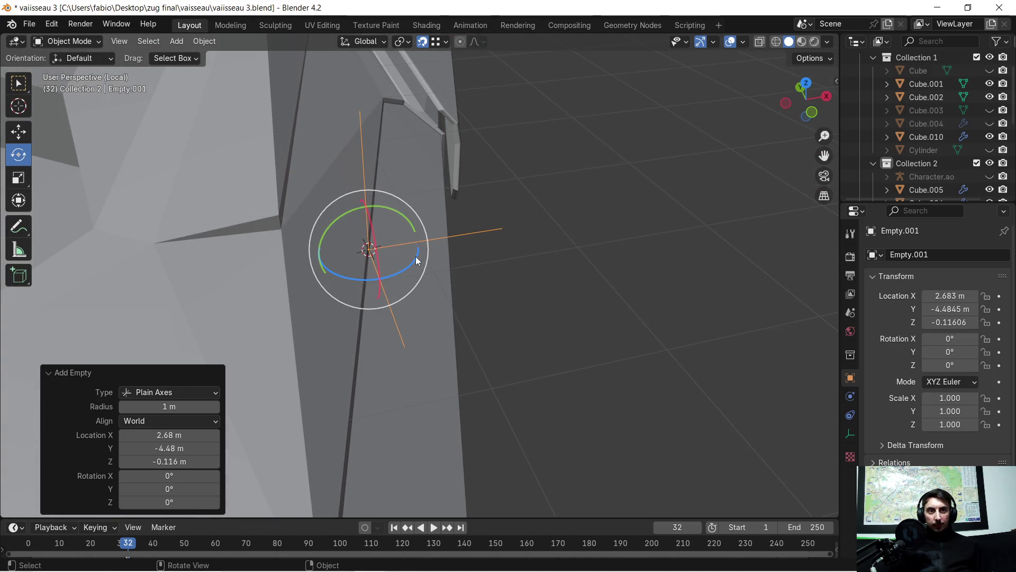
# - Rotate the empty about −15° around Z to match the hinge edge, then select Cube.017
pyautogui.press('r')
pyautogui.press('z')
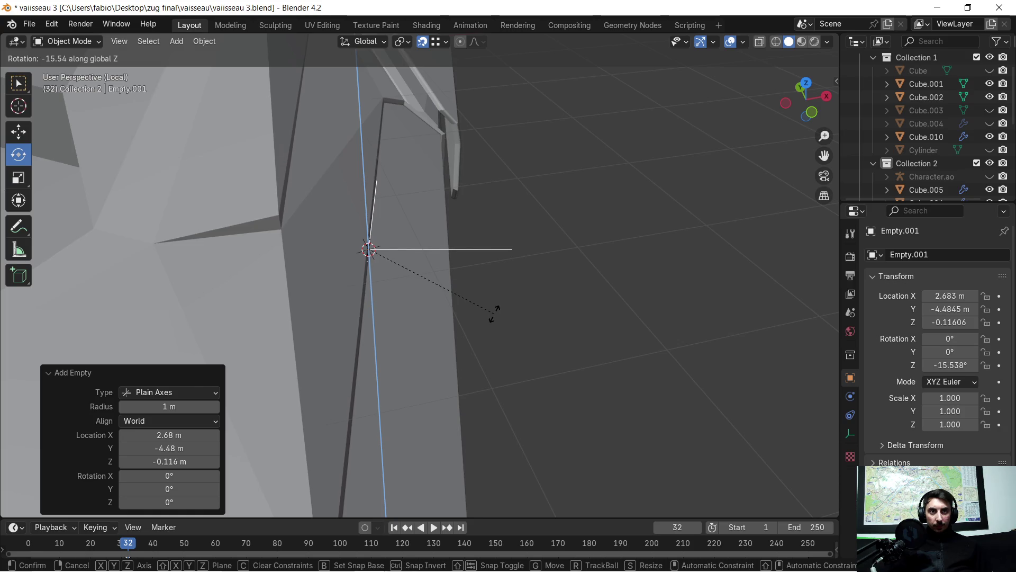
pyautogui.click(494, 313)
pyautogui.moveTo(496, 308)
pyautogui.mouseDown(button='middle')
pyautogui.moveTo(478, 276)
pyautogui.moveTo(522, 263)
pyautogui.mouseUp(button='middle')
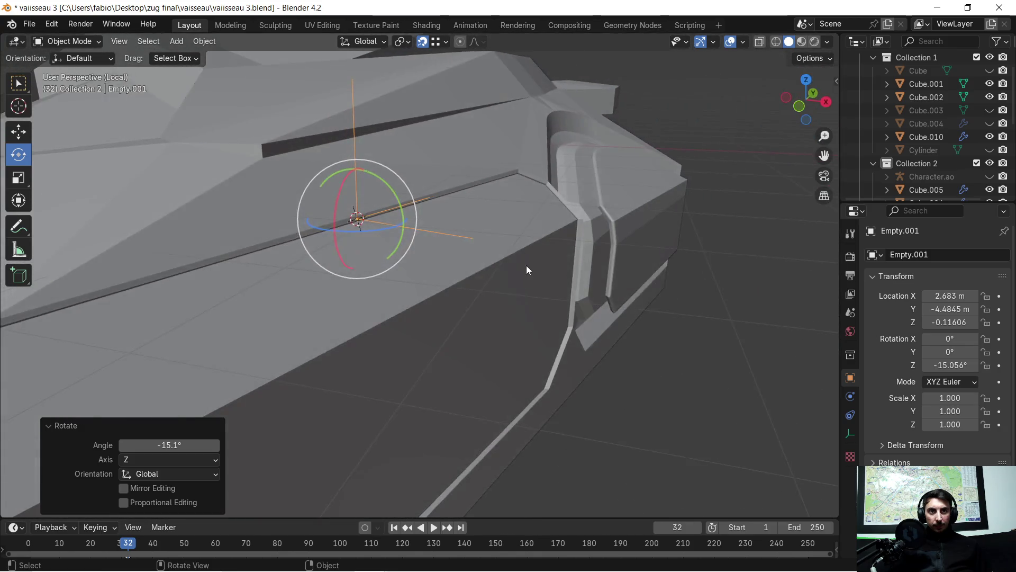
pyautogui.click(404, 300)
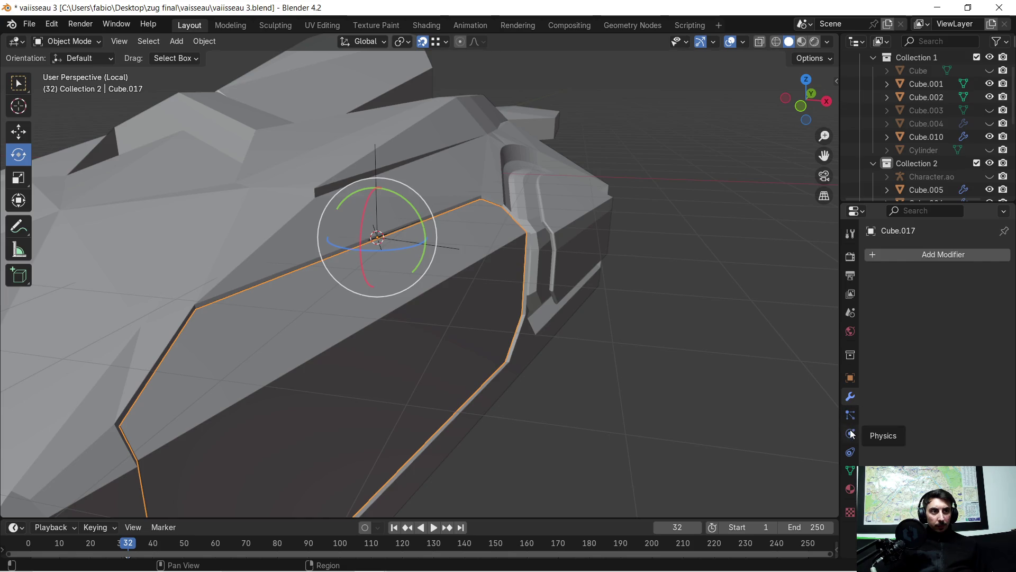
# - Add a Copy Rotation constraint to Cube.017 with Empty.001 picked as its target
pyautogui.click(851, 453)
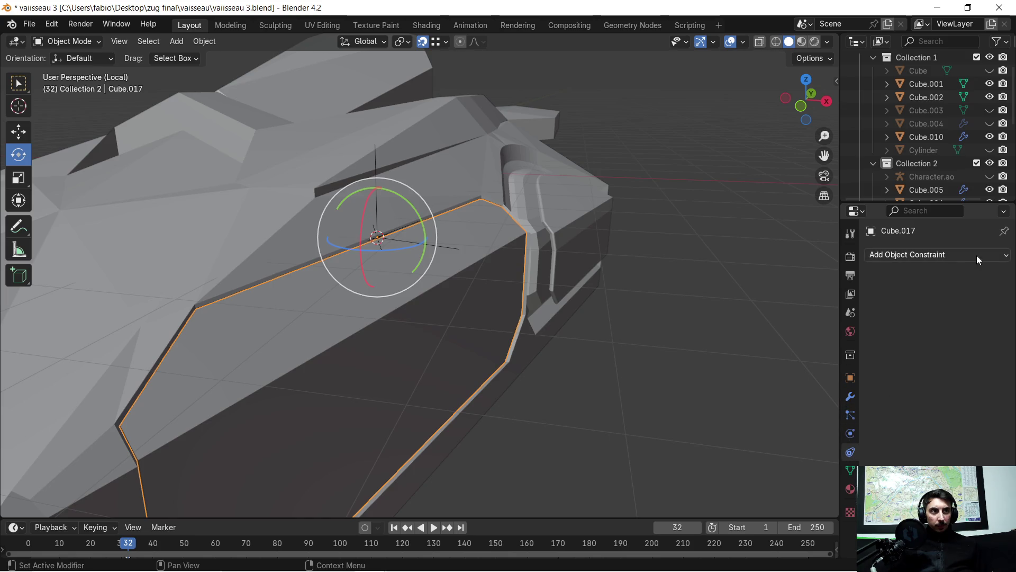
pyautogui.click(977, 256)
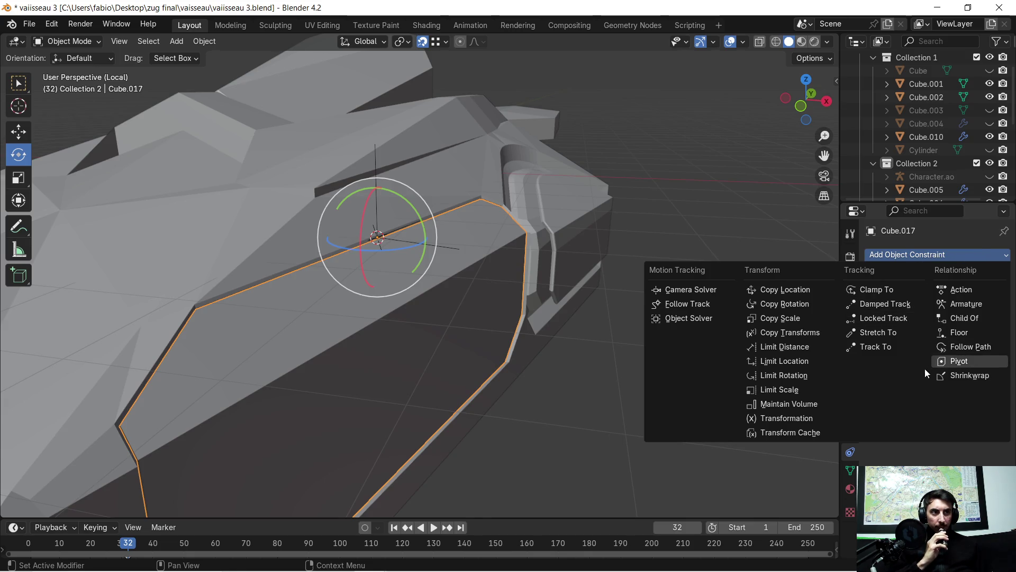
pyautogui.click(790, 307)
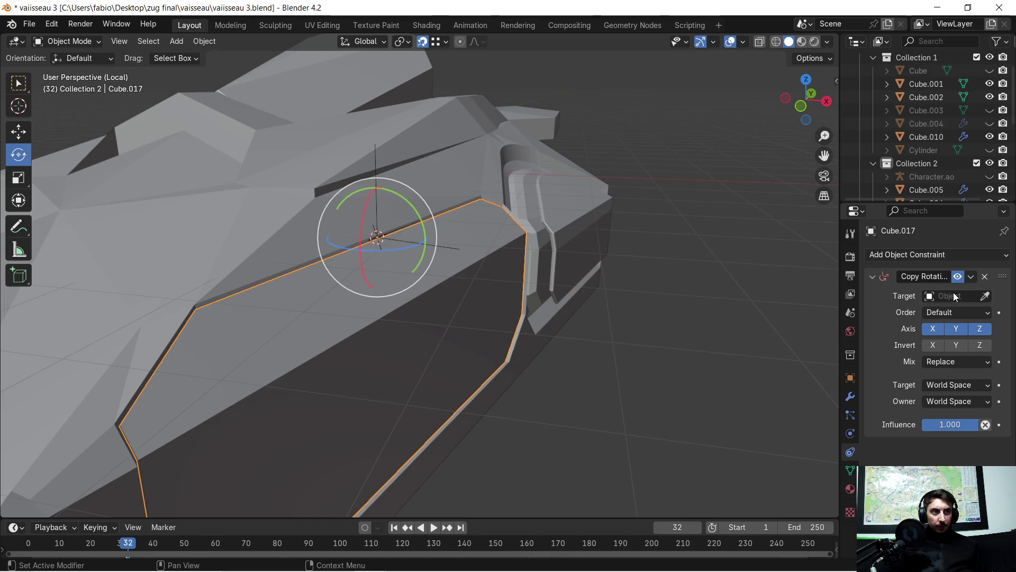
pyautogui.click(985, 297)
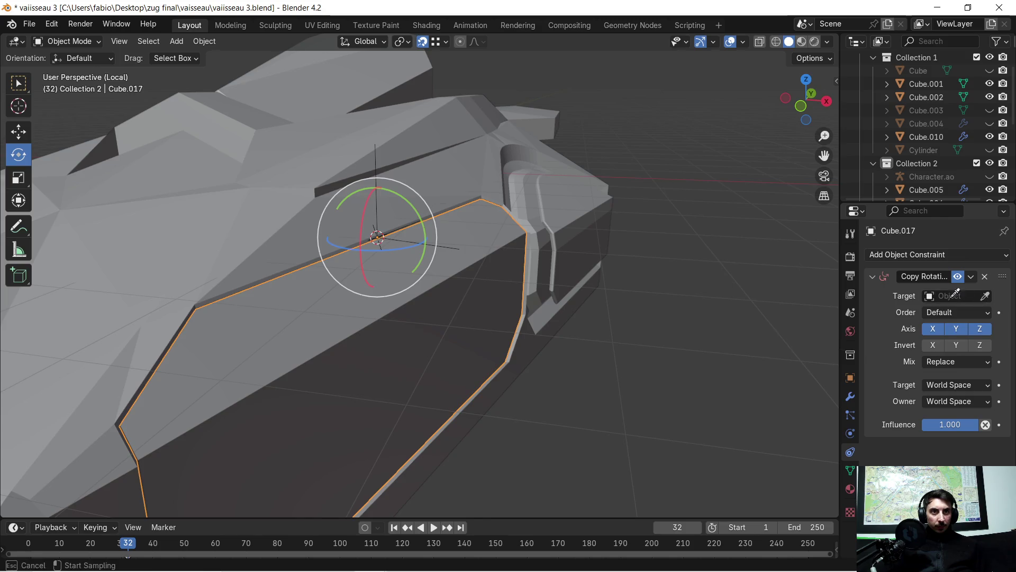
pyautogui.click(381, 156)
pyautogui.moveTo(540, 301)
pyautogui.mouseDown(button='middle')
pyautogui.moveTo(592, 352)
pyautogui.moveTo(487, 271)
pyautogui.moveTo(476, 285)
pyautogui.moveTo(419, 251)
pyautogui.moveTo(451, 242)
pyautogui.moveTo(475, 269)
pyautogui.moveTo(490, 268)
pyautogui.moveTo(421, 270)
pyautogui.mouseUp(button='middle')
# - Drag the rotate gizmo rings on the constrained hatch to test the rotation link
pyautogui.moveTo(412, 276)
pyautogui.mouseDown()
pyautogui.moveTo(433, 265)
pyautogui.moveTo(486, 281)
pyautogui.mouseUp()
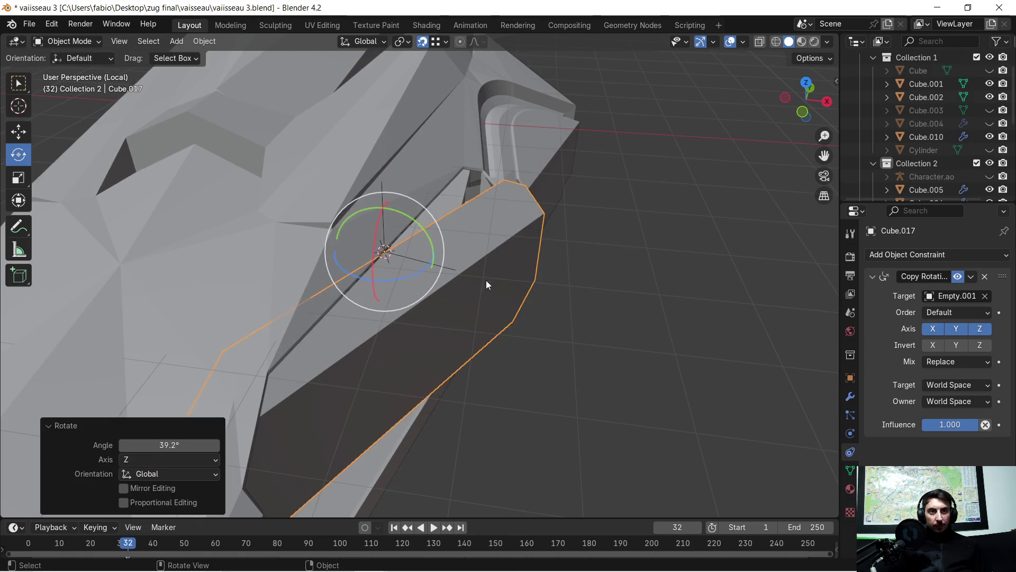
pyautogui.moveTo(411, 272); pyautogui.dragTo(459, 265)
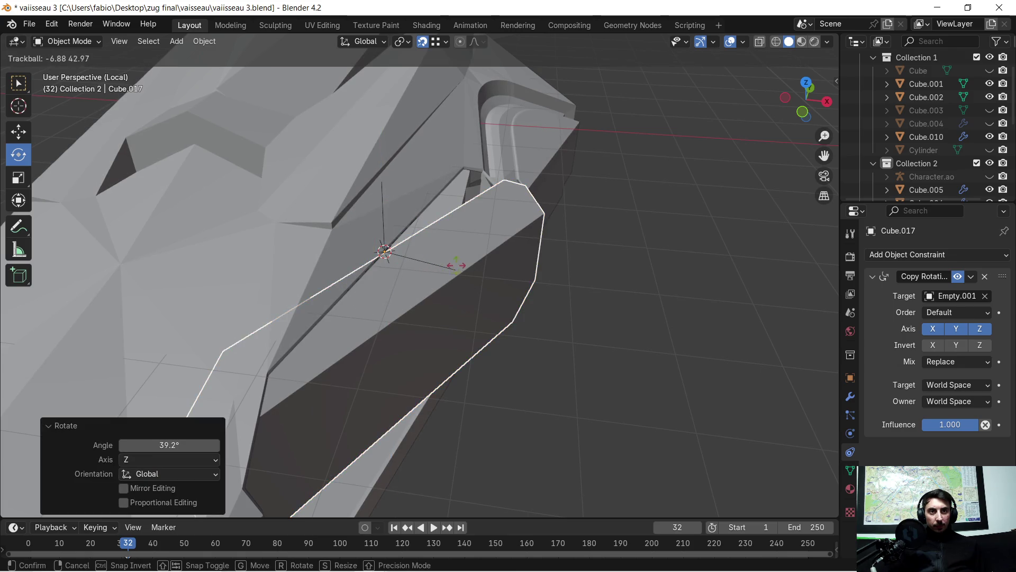
pyautogui.click(584, 323)
pyautogui.click(449, 307)
# - Rotate the hatch about 4.87° around Z, then select Empty.001
pyautogui.press('r')
pyautogui.press('z')
pyautogui.click(595, 324)
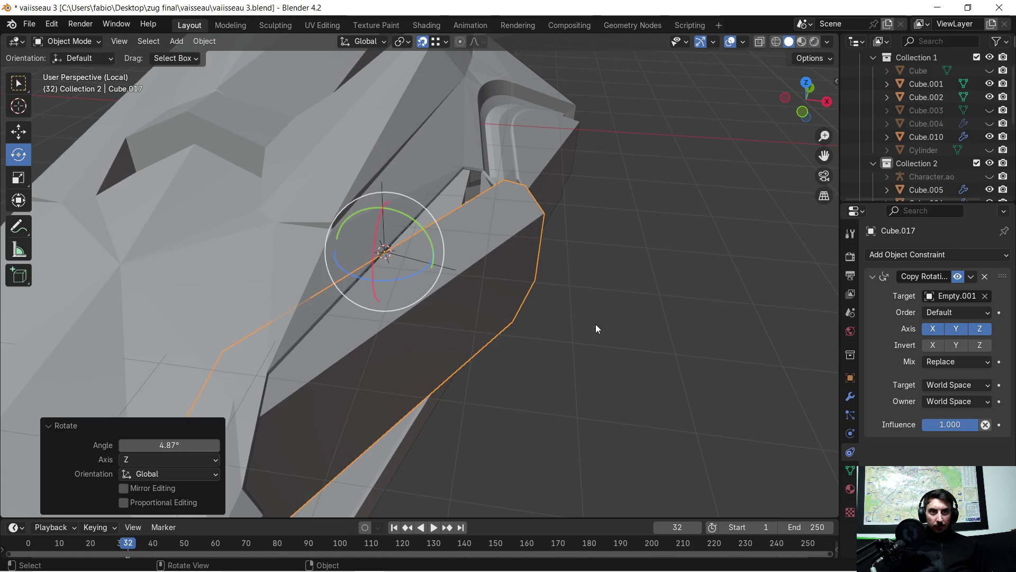
pyautogui.click(382, 185)
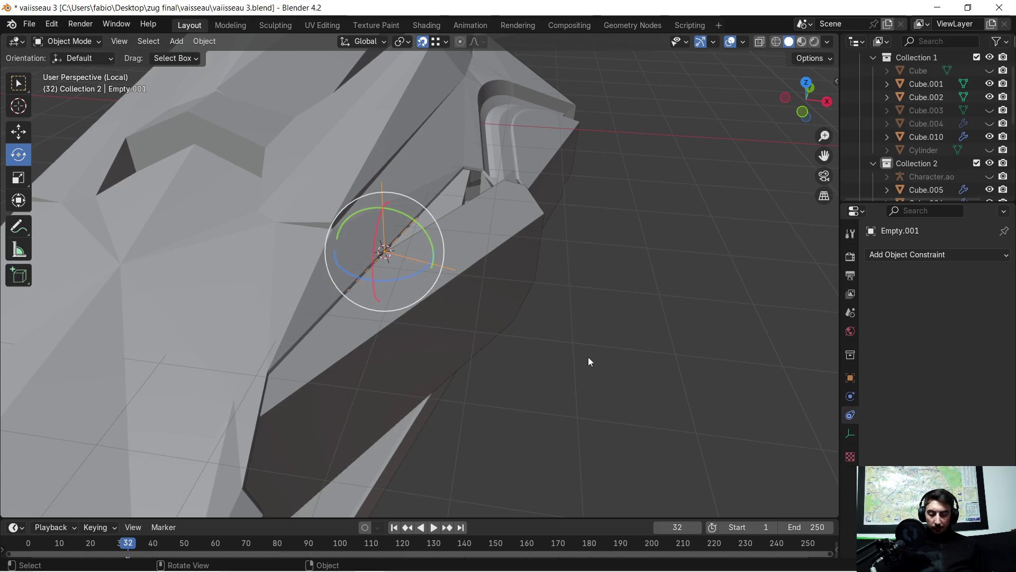
# - Rotate Empty.001 around Z twice so the hatch swings with it
pyautogui.press('r')
pyautogui.press('z')
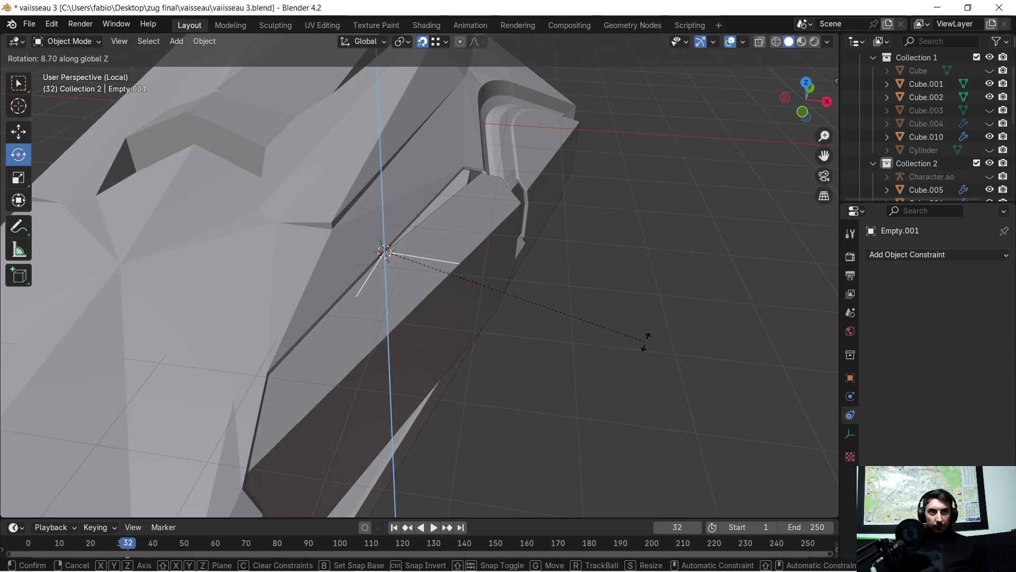
pyautogui.click(696, 320)
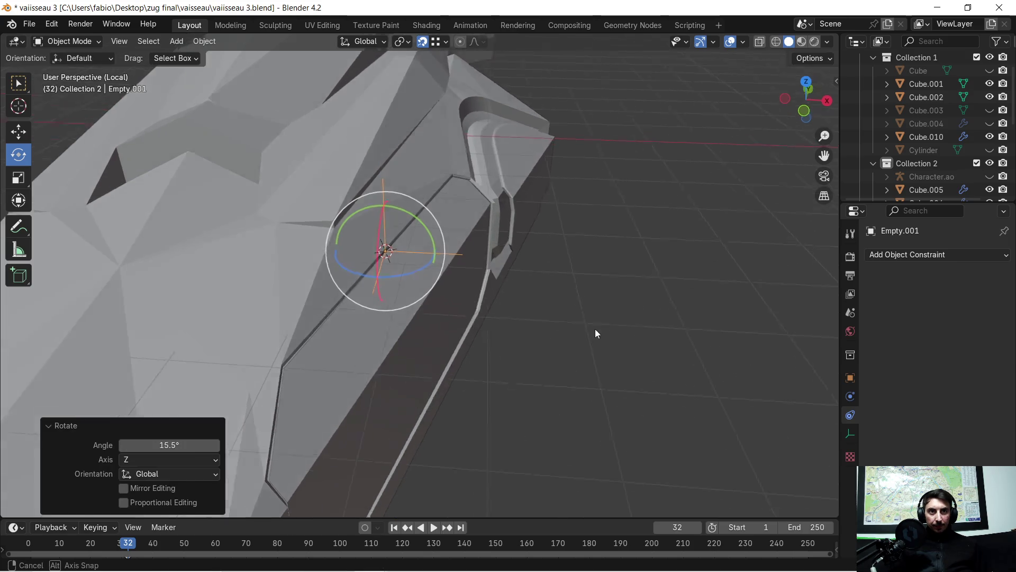
pyautogui.moveTo(593, 330); pyautogui.dragTo(623, 300, button='middle')
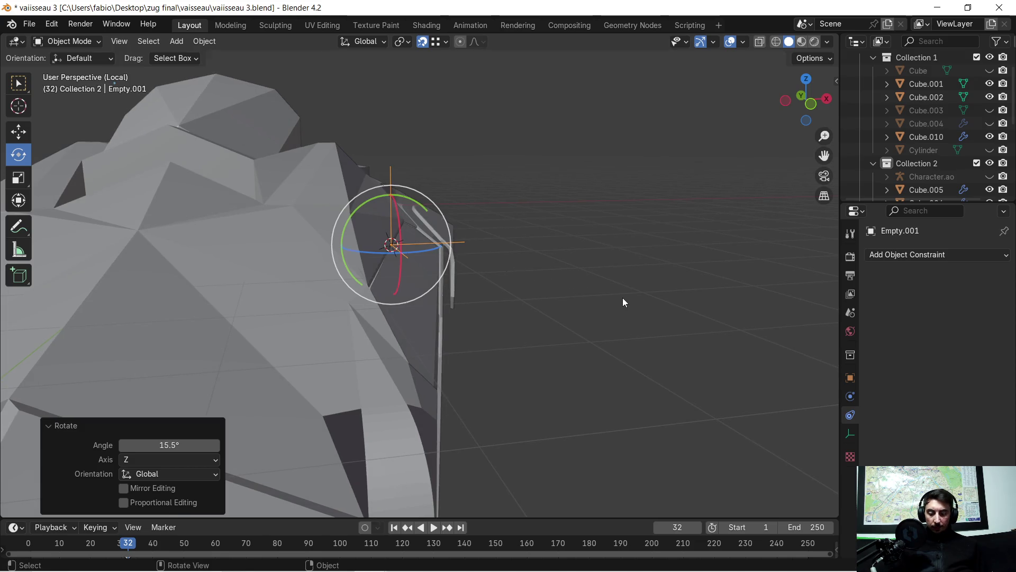
pyautogui.press('r')
pyautogui.press('z')
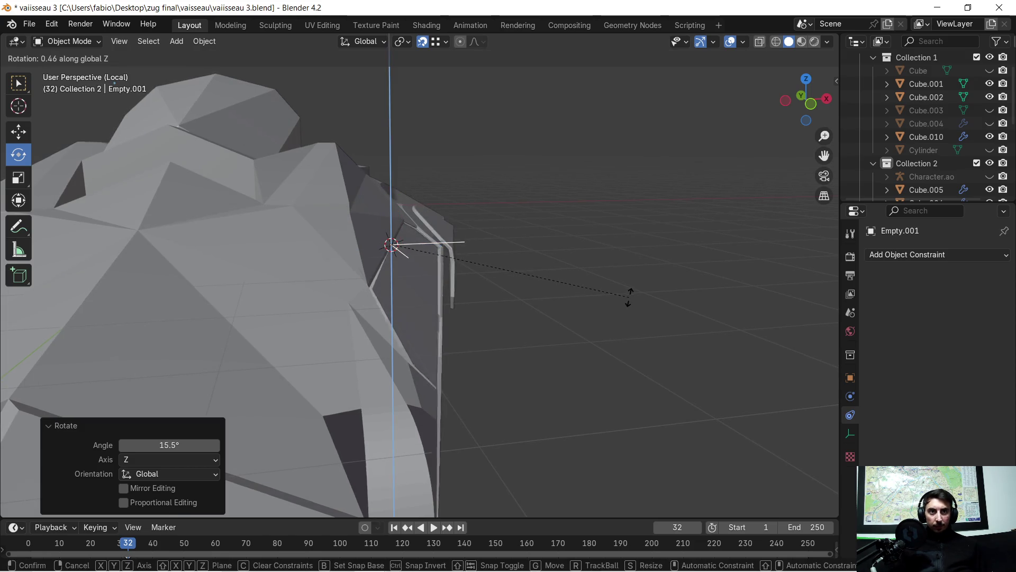
pyautogui.click(627, 299)
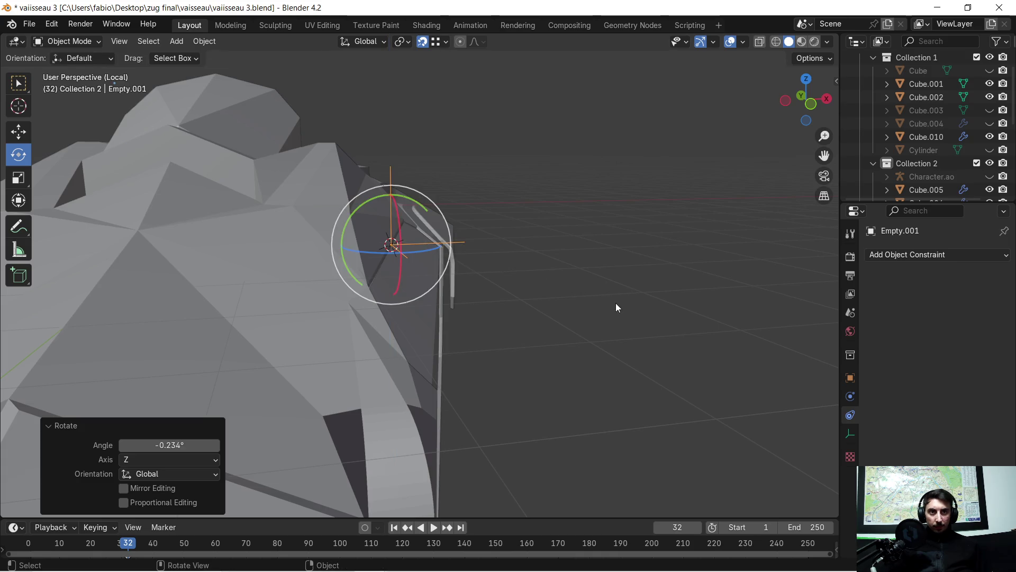
# - Rotate Empty.001 around Y, tilt it around X and turn it about −5.46° around Z via the gizmo
pyautogui.press('r')
pyautogui.press('y')
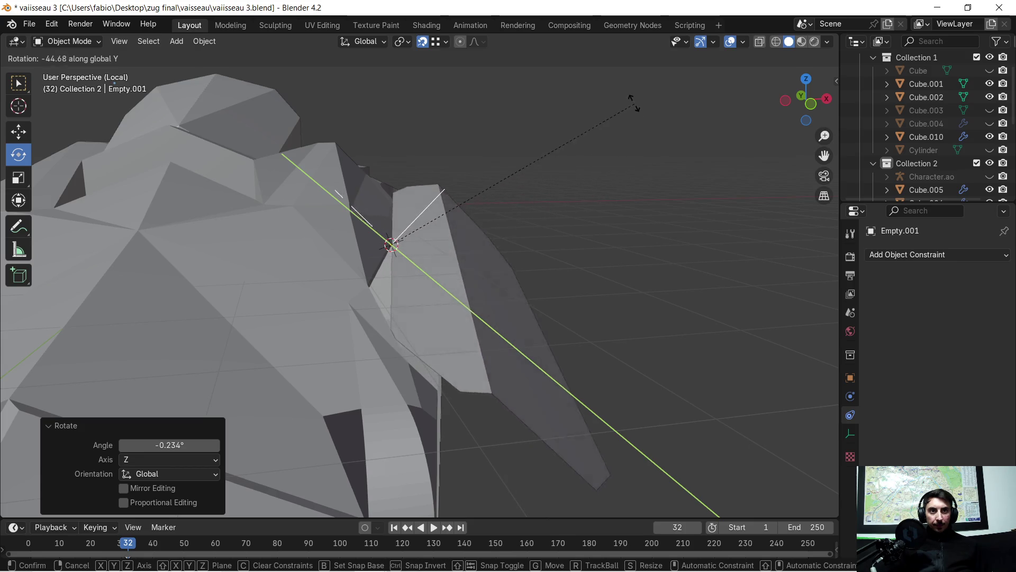
pyautogui.click(627, 73)
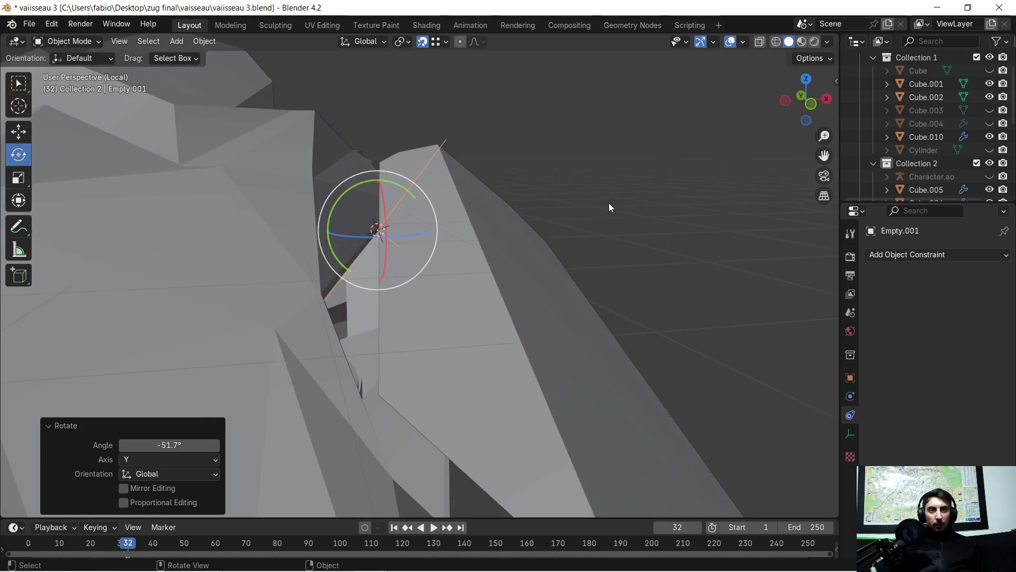
pyautogui.moveTo(610, 202); pyautogui.dragTo(488, 213, button='middle')
pyautogui.scroll(-3, 488, 213)
pyautogui.moveTo(447, 254)
pyautogui.mouseDown(button='middle')
pyautogui.moveTo(437, 277)
pyautogui.moveTo(458, 276)
pyautogui.mouseUp(button='middle')
pyautogui.moveTo(385, 209); pyautogui.dragTo(397, 205)
pyautogui.moveTo(301, 233)
pyautogui.mouseDown(button='middle')
pyautogui.moveTo(420, 246)
pyautogui.moveTo(438, 266)
pyautogui.mouseUp(button='middle')
pyautogui.scroll(4, 439, 262)
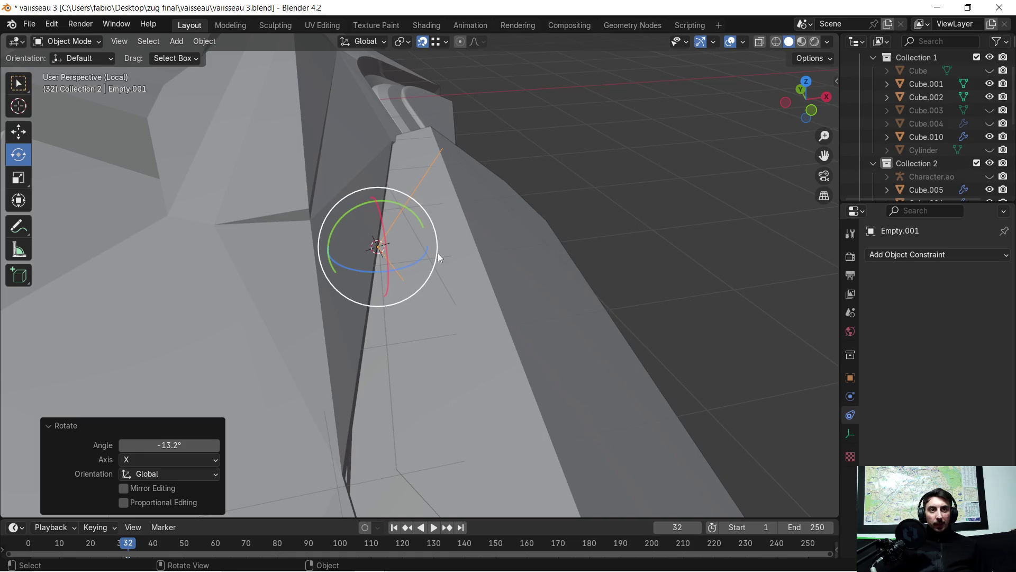
pyautogui.moveTo(419, 260); pyautogui.dragTo(414, 265)
pyautogui.moveTo(519, 249)
pyautogui.mouseDown(button='middle')
pyautogui.moveTo(378, 259)
pyautogui.moveTo(380, 219)
pyautogui.mouseUp(button='middle')
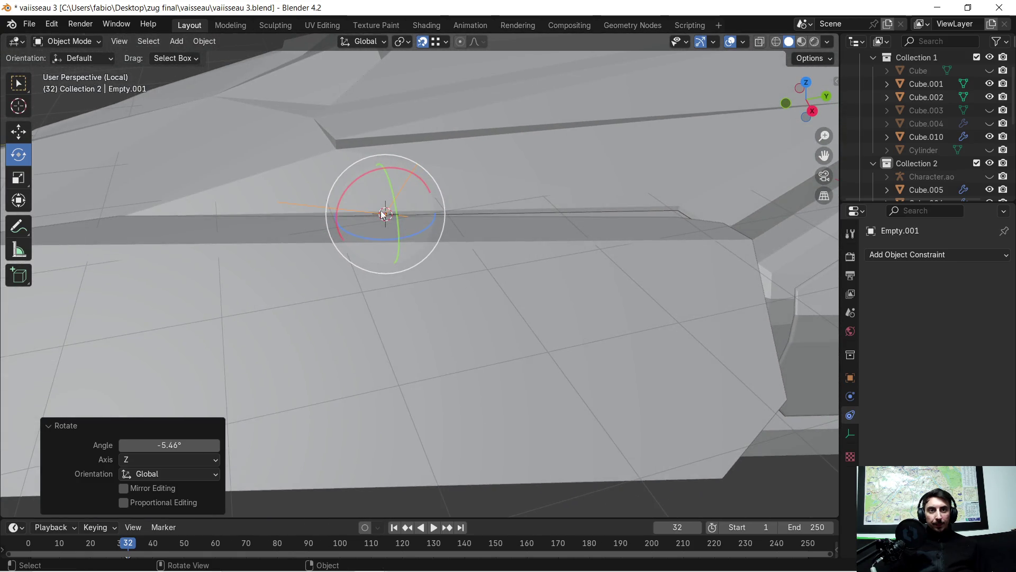
pyautogui.moveTo(407, 176); pyautogui.dragTo(405, 171)
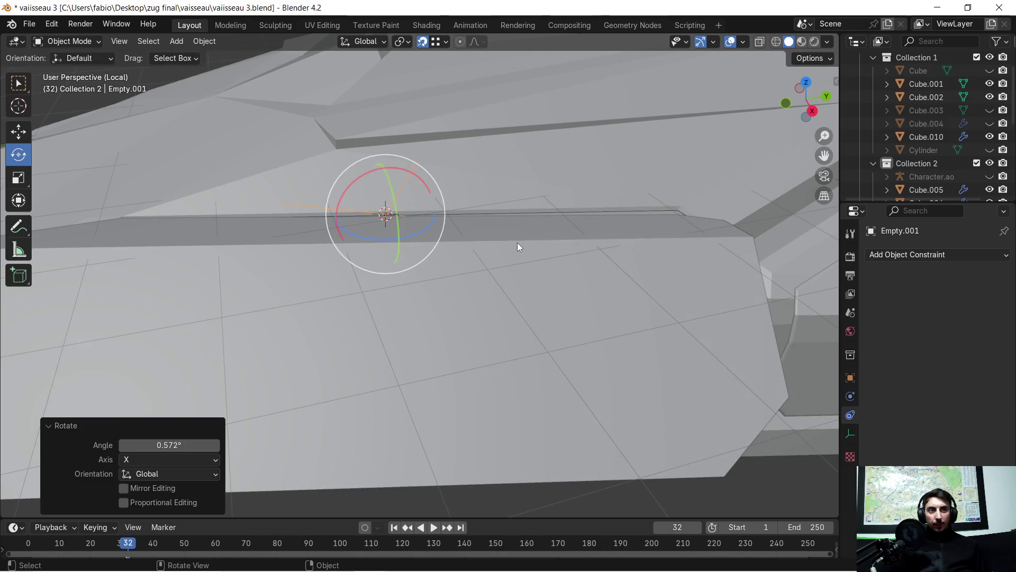
pyautogui.press('r')
pyautogui.press('x')
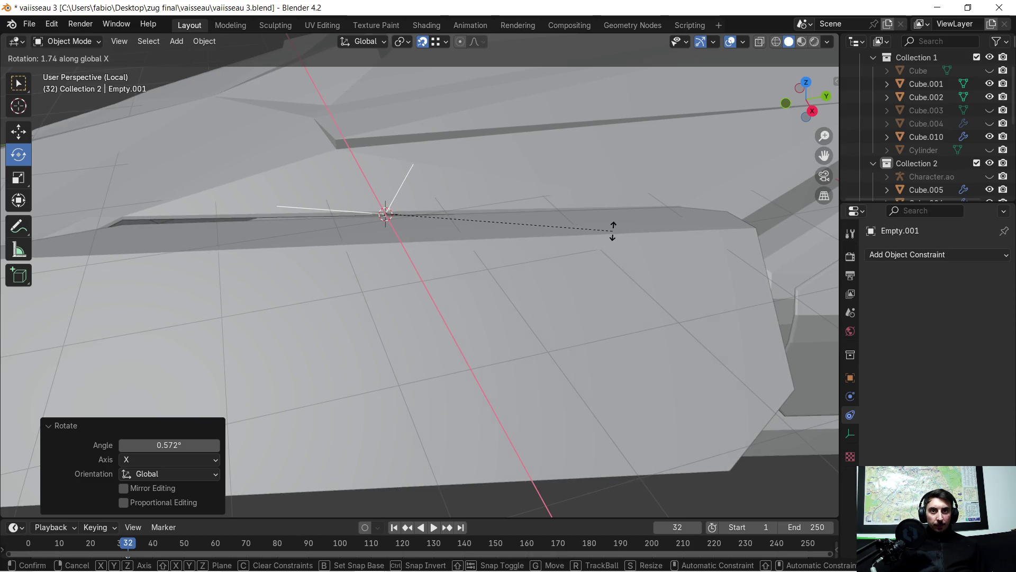
pyautogui.click(606, 235)
pyautogui.scroll(-4, 402, 312)
pyautogui.moveTo(402, 311)
pyautogui.mouseDown(button='middle')
pyautogui.moveTo(507, 292)
pyautogui.moveTo(530, 270)
pyautogui.mouseUp(button='middle')
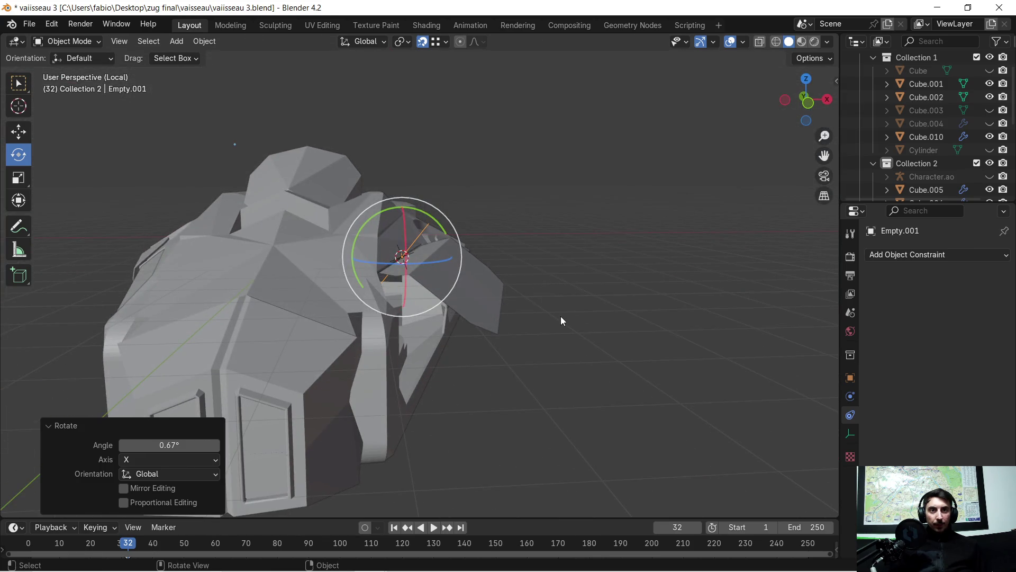
pyautogui.scroll(4, 561, 316)
pyautogui.moveTo(615, 349)
pyautogui.mouseDown(button='middle')
pyautogui.moveTo(560, 339)
pyautogui.moveTo(528, 289)
pyautogui.moveTo(494, 278)
pyautogui.moveTo(399, 295)
pyautogui.moveTo(372, 333)
pyautogui.mouseUp(button='middle')
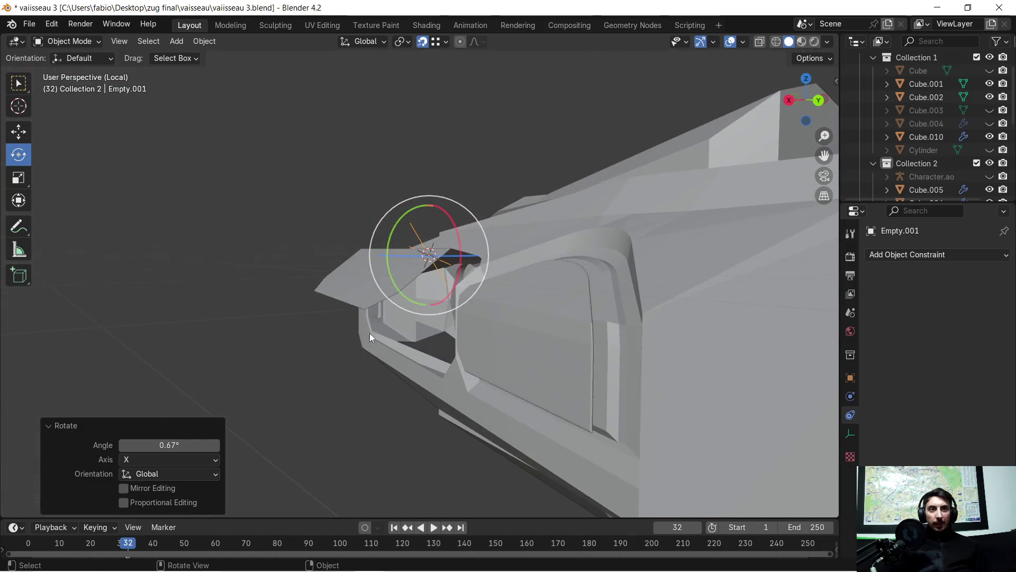
pyautogui.scroll(-4, 372, 332)
pyautogui.moveTo(516, 367)
pyautogui.mouseDown(button='middle')
pyautogui.moveTo(588, 350)
pyautogui.moveTo(488, 331)
pyautogui.moveTo(510, 328)
pyautogui.moveTo(500, 338)
pyautogui.mouseUp(button='middle')
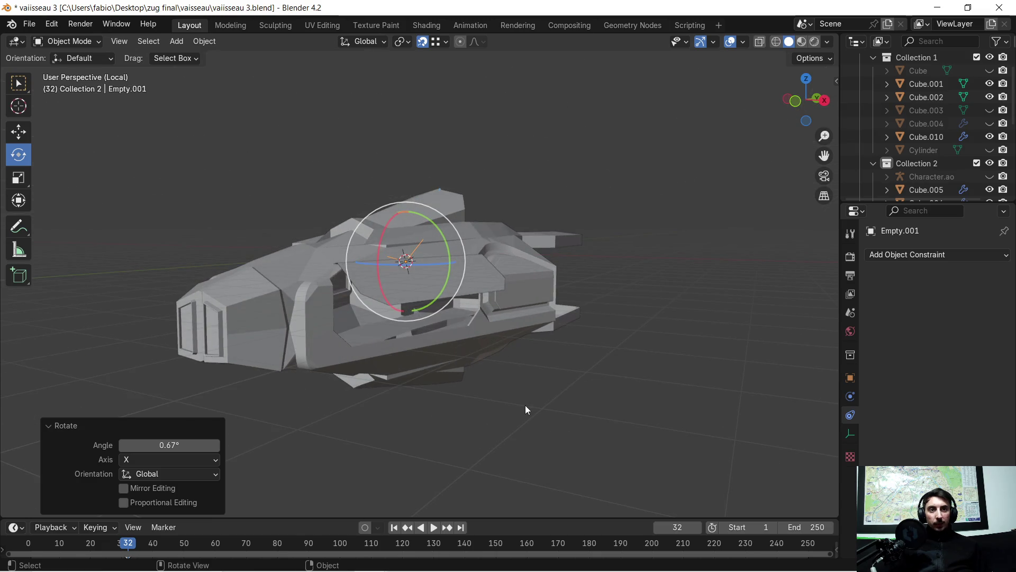
pyautogui.scroll(4, 383, 327)
pyautogui.scroll(3, 382, 329)
pyautogui.moveTo(388, 363)
pyautogui.mouseDown(button='middle')
pyautogui.moveTo(372, 326)
pyautogui.moveTo(399, 328)
pyautogui.moveTo(377, 349)
pyautogui.moveTo(398, 373)
pyautogui.moveTo(510, 355)
pyautogui.mouseUp(button='middle')
pyautogui.scroll(-3, 468, 361)
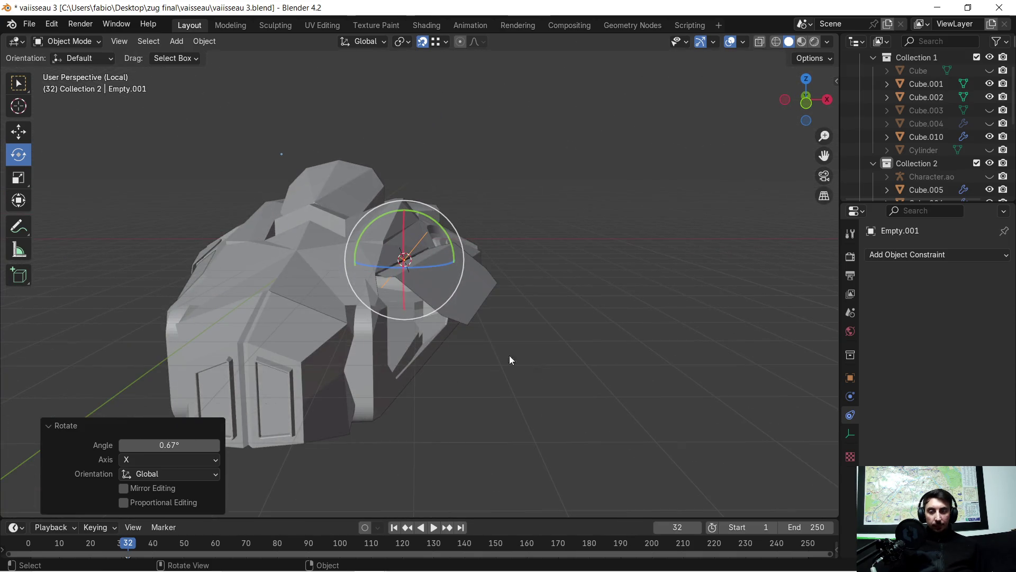
pyautogui.click(564, 333)
pyautogui.moveTo(556, 316)
pyautogui.mouseDown(button='middle')
pyautogui.moveTo(564, 299)
pyautogui.moveTo(506, 334)
pyautogui.moveTo(484, 330)
pyautogui.moveTo(506, 309)
pyautogui.moveTo(524, 313)
pyautogui.mouseUp(button='middle')
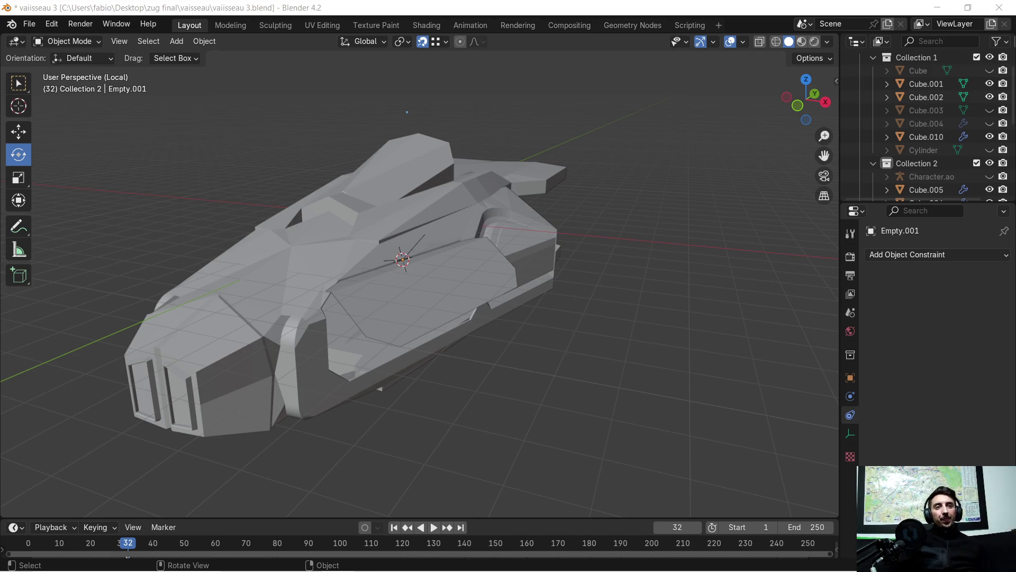
pyautogui.moveTo(574, 263); pyautogui.dragTo(458, 231, button='middle')
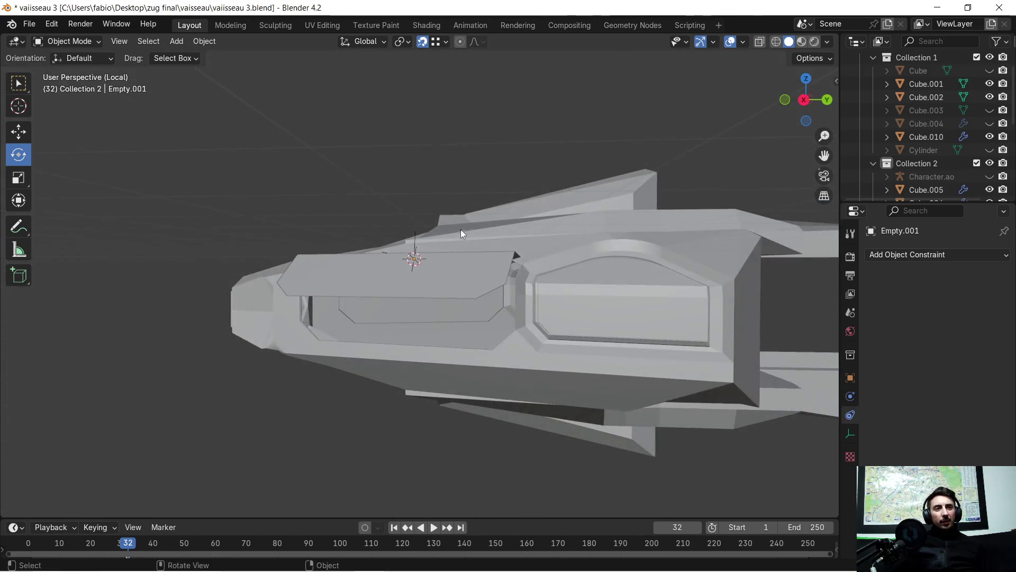
pyautogui.moveTo(616, 235)
pyautogui.mouseDown(button='middle')
pyautogui.moveTo(757, 237)
pyautogui.moveTo(702, 204)
pyautogui.moveTo(717, 245)
pyautogui.moveTo(703, 253)
pyautogui.moveTo(523, 254)
pyautogui.moveTo(598, 269)
pyautogui.moveTo(606, 258)
pyautogui.moveTo(580, 260)
pyautogui.mouseUp(button='middle')
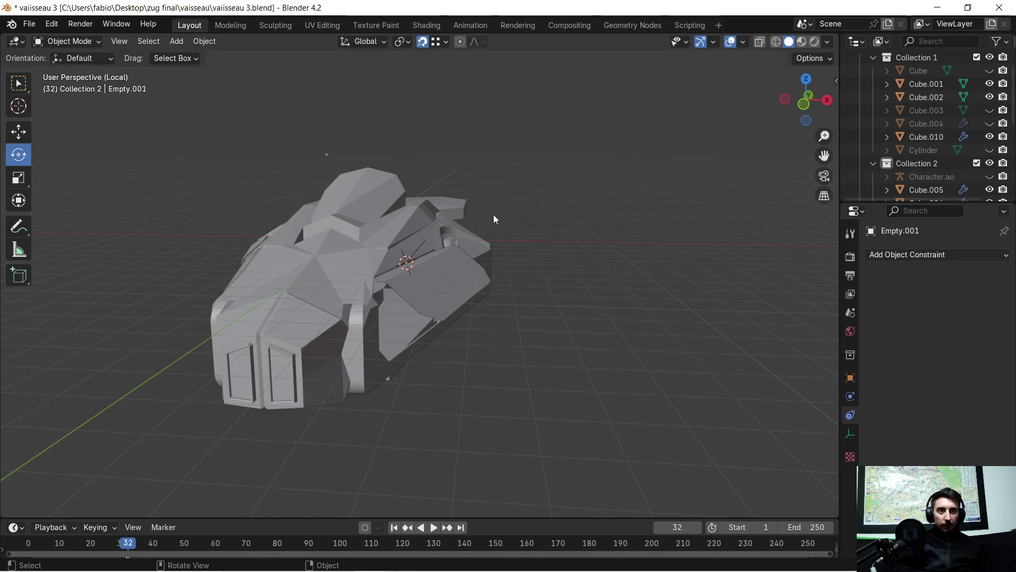
# - Leave Local view and hide Empty.001, then pick the Empty reference object
pyautogui.press('/')
pyautogui.moveTo(486, 229); pyautogui.dragTo(512, 251, button='middle')
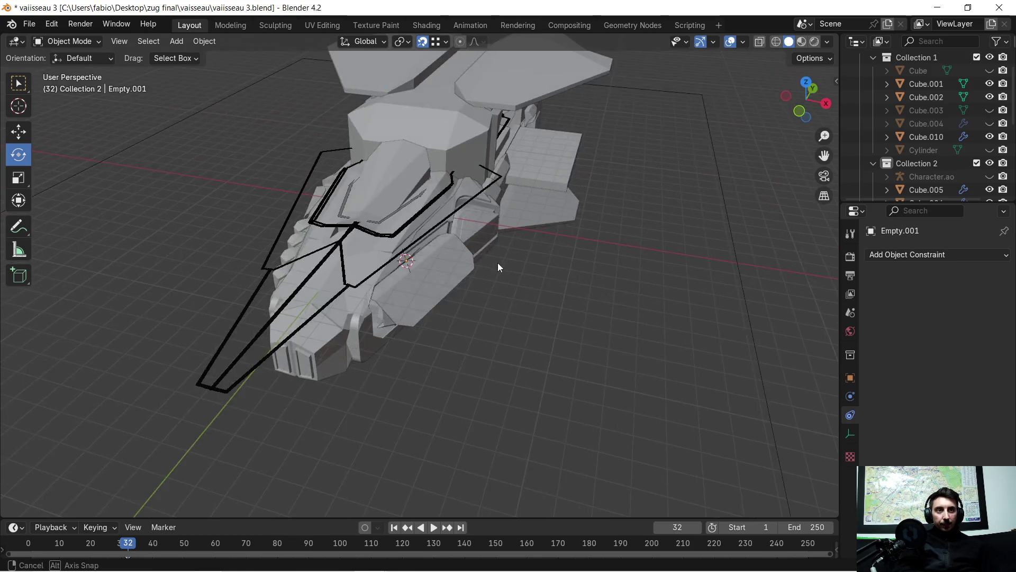
pyautogui.scroll(-1, 924, 112)
pyautogui.scroll(-3, 924, 111)
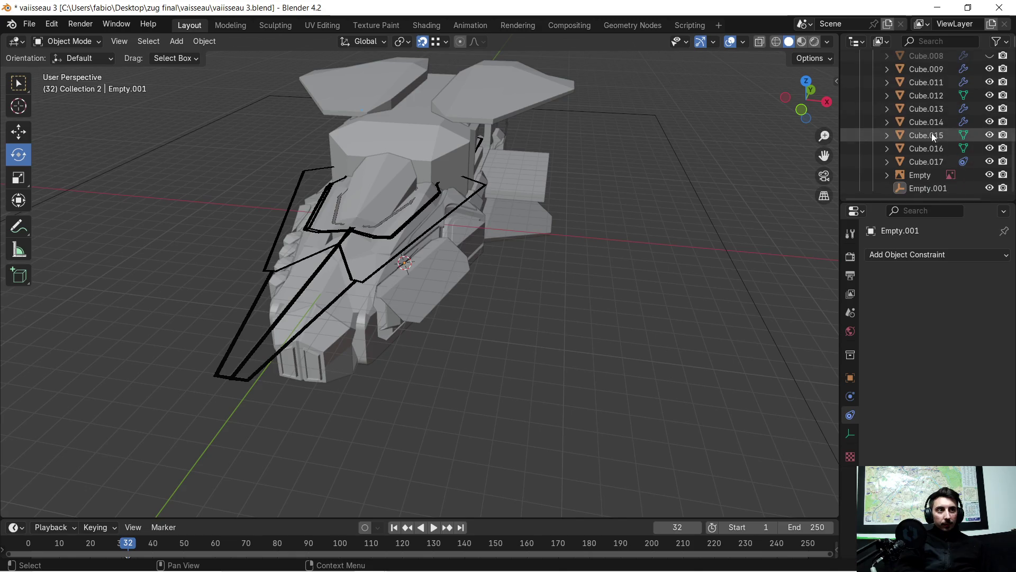
pyautogui.scroll(-3, 931, 133)
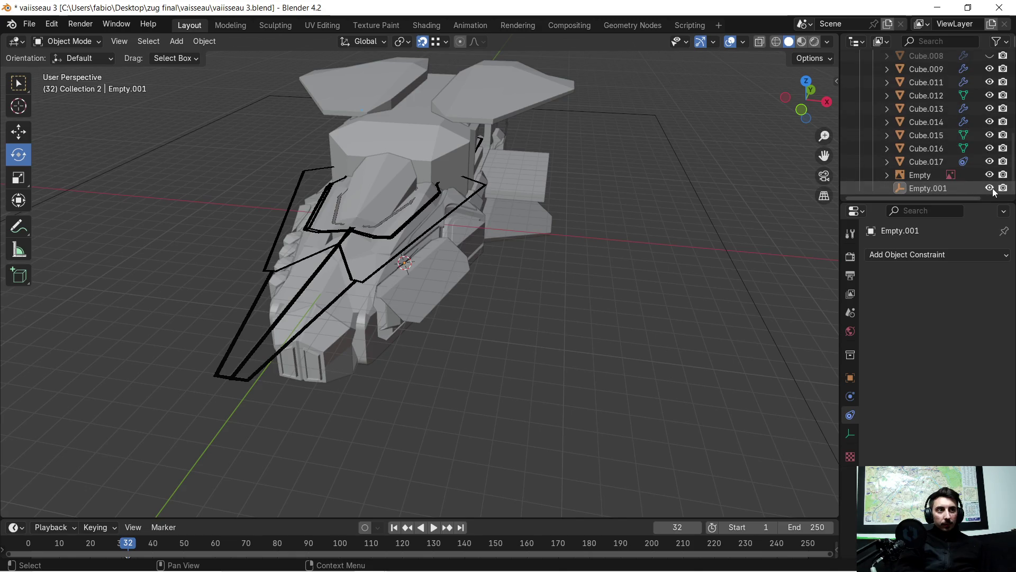
pyautogui.click(991, 188)
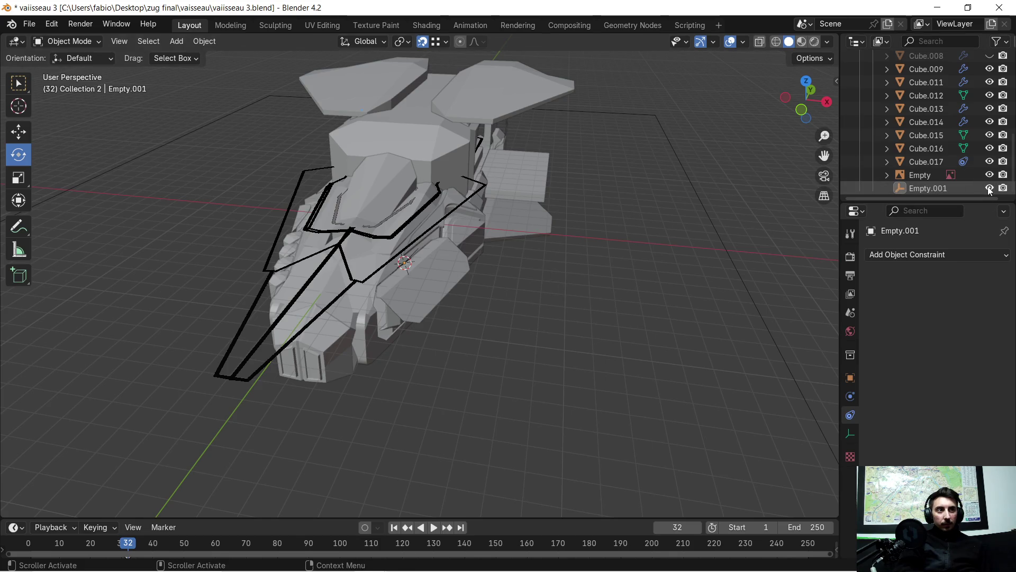
pyautogui.click(920, 176)
# - Orbit onto the hatch and select the hatch piece Cube.017
pyautogui.moveTo(419, 286)
pyautogui.mouseDown(button='middle')
pyautogui.moveTo(324, 263)
pyautogui.moveTo(392, 299)
pyautogui.mouseUp(button='middle')
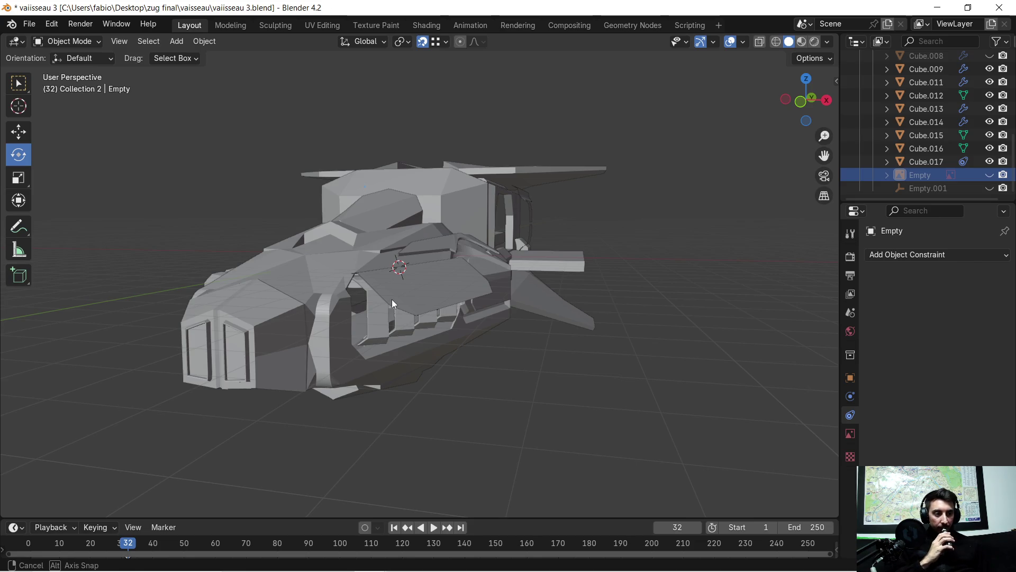
pyautogui.moveTo(392, 299)
pyautogui.mouseDown(button='middle')
pyautogui.moveTo(402, 305)
pyautogui.moveTo(411, 293)
pyautogui.moveTo(431, 307)
pyautogui.mouseUp(button='middle')
pyautogui.scroll(3, 403, 306)
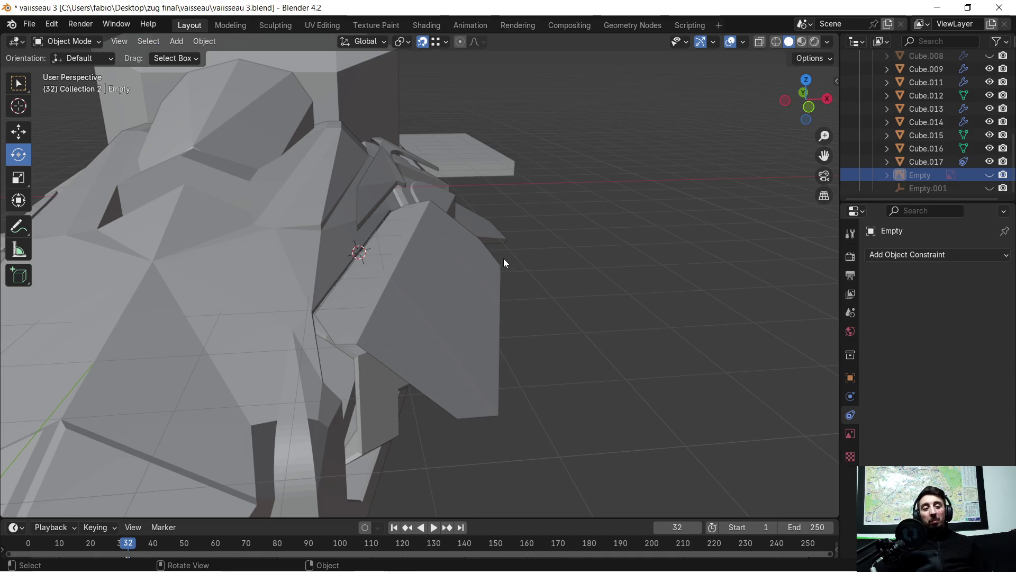
pyautogui.scroll(2, 402, 273)
pyautogui.moveTo(371, 285); pyautogui.dragTo(351, 319, button='middle')
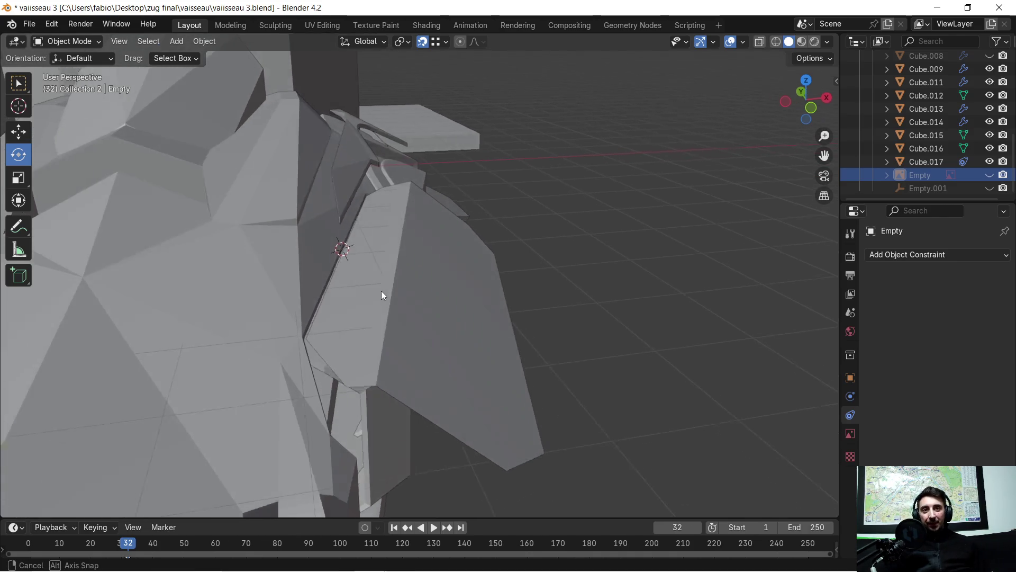
pyautogui.scroll(2, 351, 318)
pyautogui.click(347, 271)
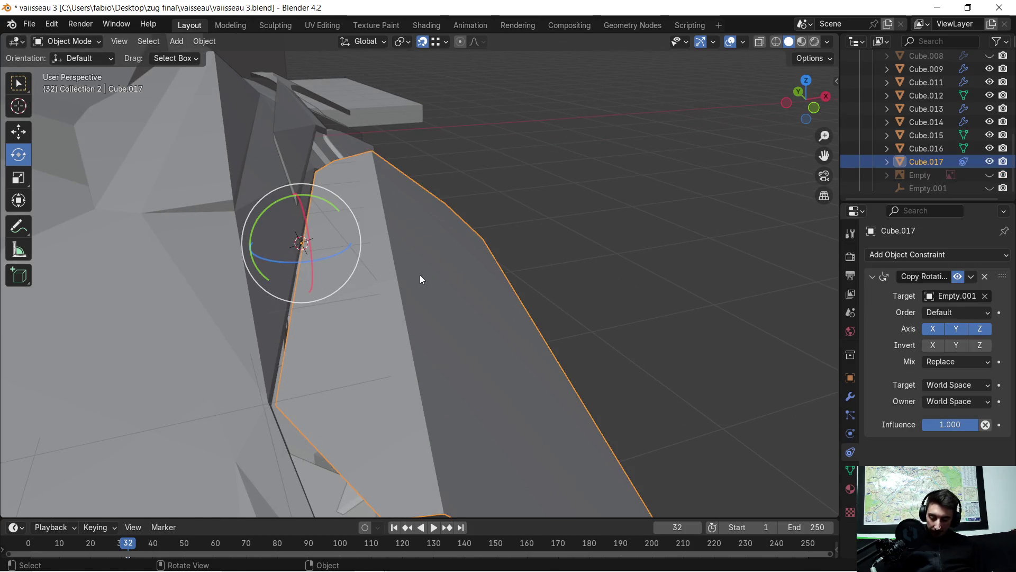
# - Rotate the hatch −5.56° around Z, then unhide and select Empty.001 in the Outliner
pyautogui.press('r')
pyautogui.press('z')
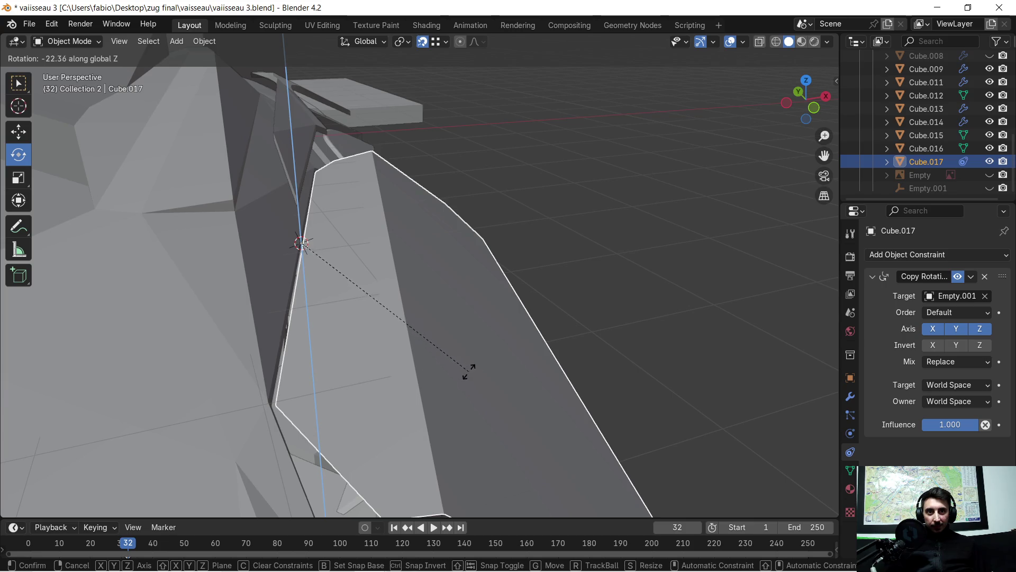
pyautogui.click(601, 355)
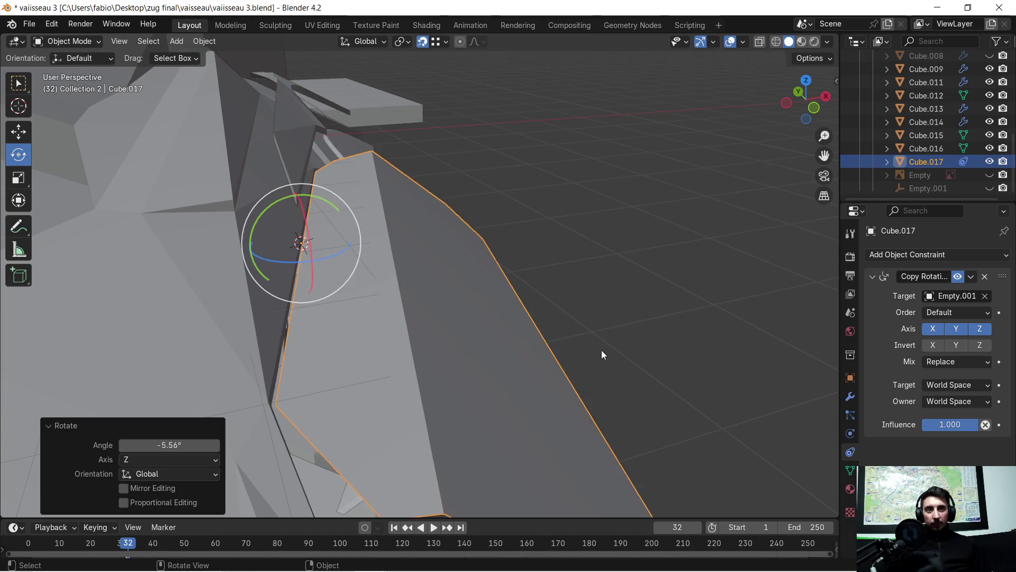
pyautogui.moveTo(574, 291); pyautogui.dragTo(562, 280, button='middle')
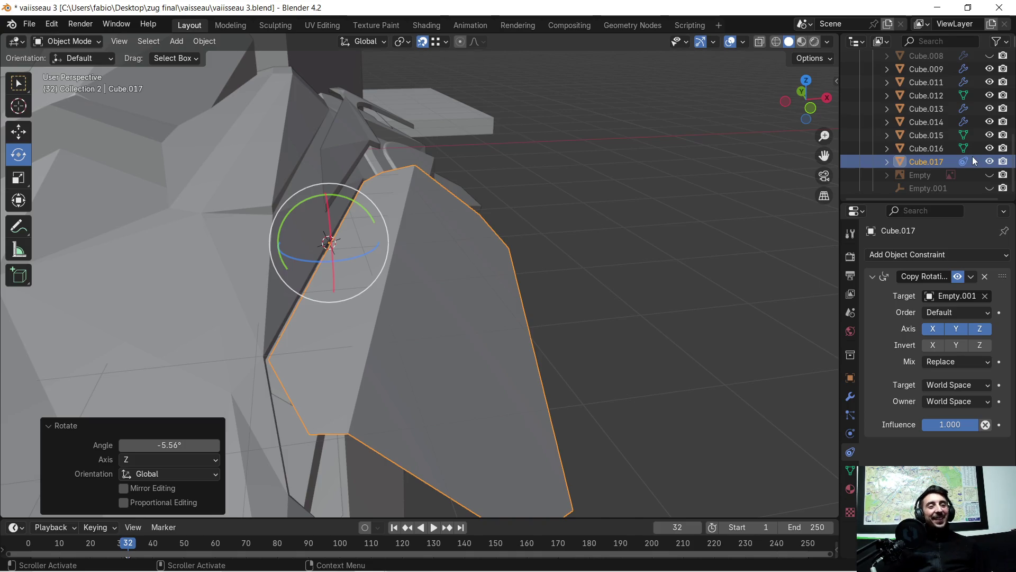
pyautogui.scroll(3, 960, 161)
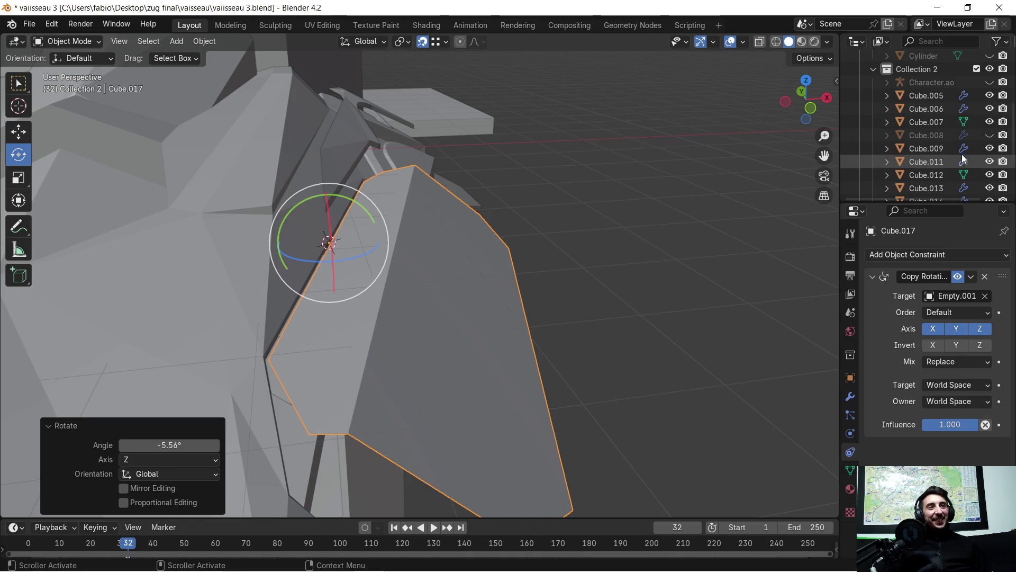
pyautogui.scroll(3, 958, 148)
pyautogui.scroll(-3, 944, 137)
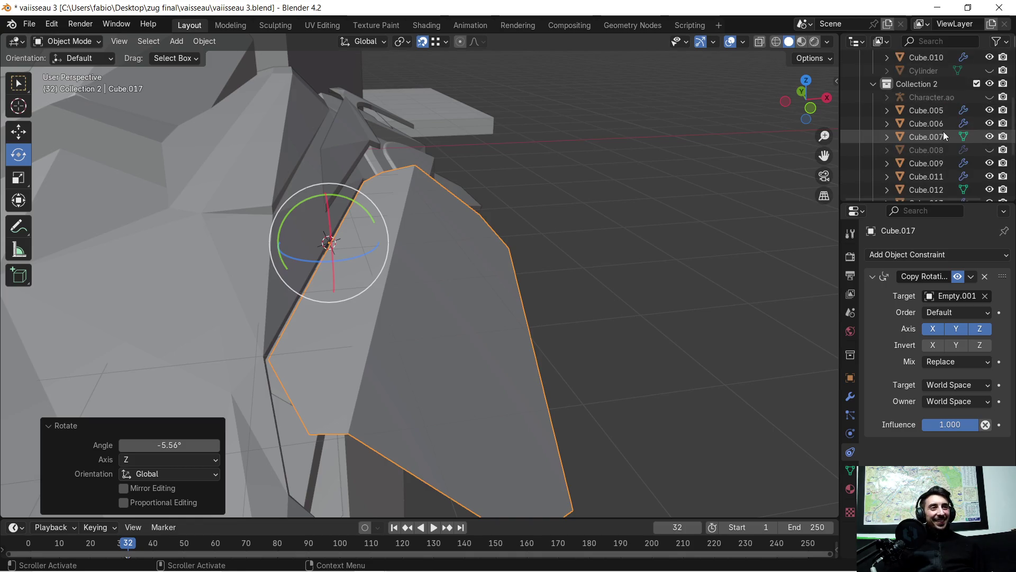
pyautogui.scroll(-3, 944, 136)
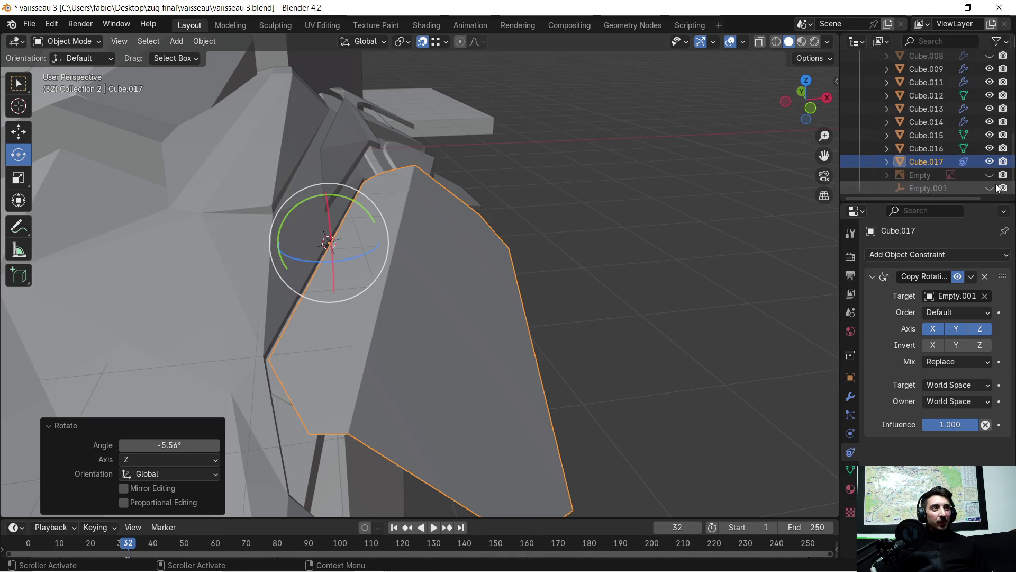
pyautogui.click(942, 192)
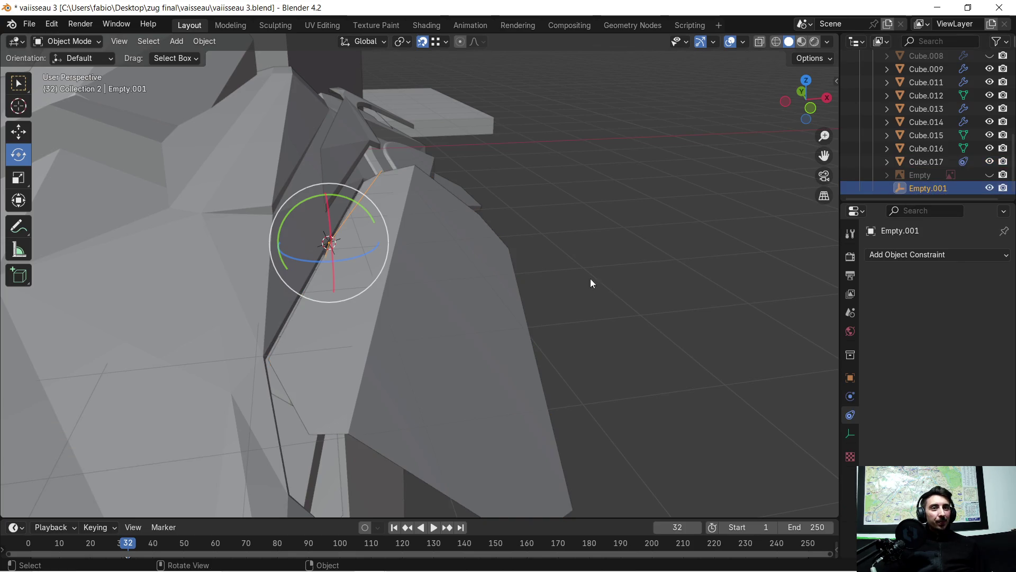
# - Give Empty.001 two slight Z rotations, ending around 0.607°
pyautogui.moveTo(470, 276); pyautogui.dragTo(485, 272, button='middle')
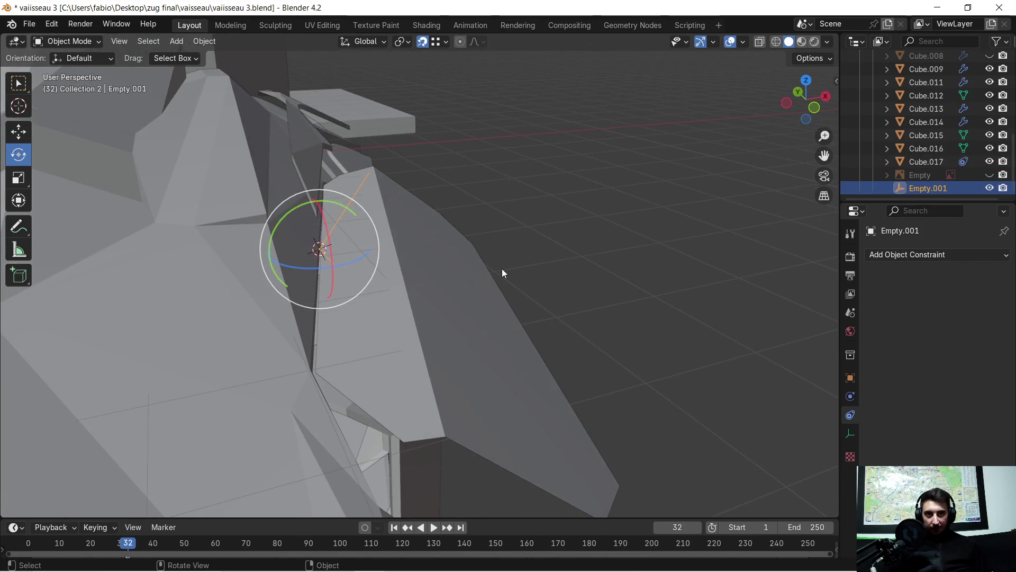
pyautogui.press('r')
pyautogui.press('z')
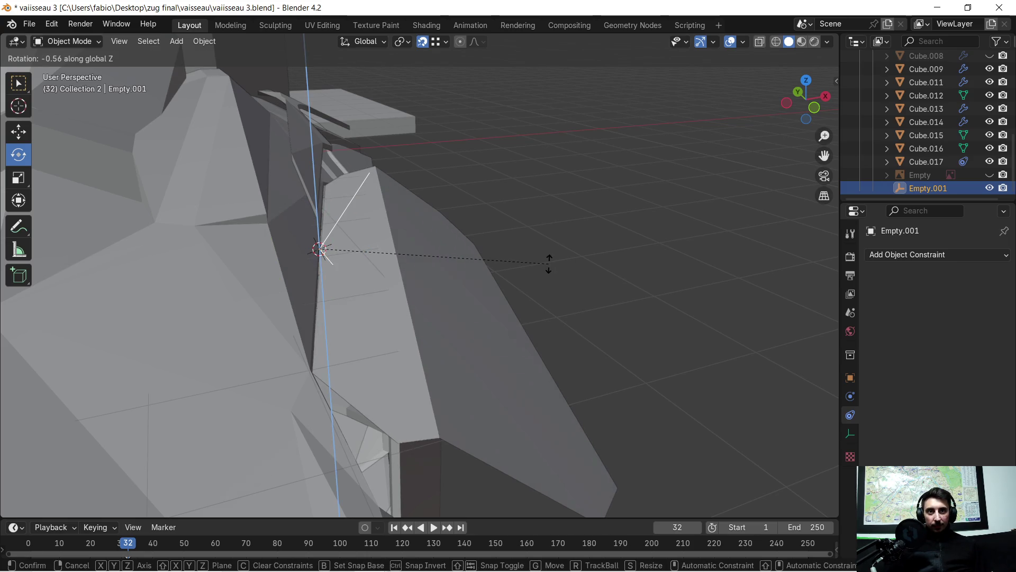
pyautogui.click(548, 264)
pyautogui.moveTo(650, 307)
pyautogui.mouseDown(button='middle')
pyautogui.moveTo(566, 242)
pyautogui.moveTo(551, 209)
pyautogui.moveTo(359, 316)
pyautogui.moveTo(327, 298)
pyautogui.mouseUp(button='middle')
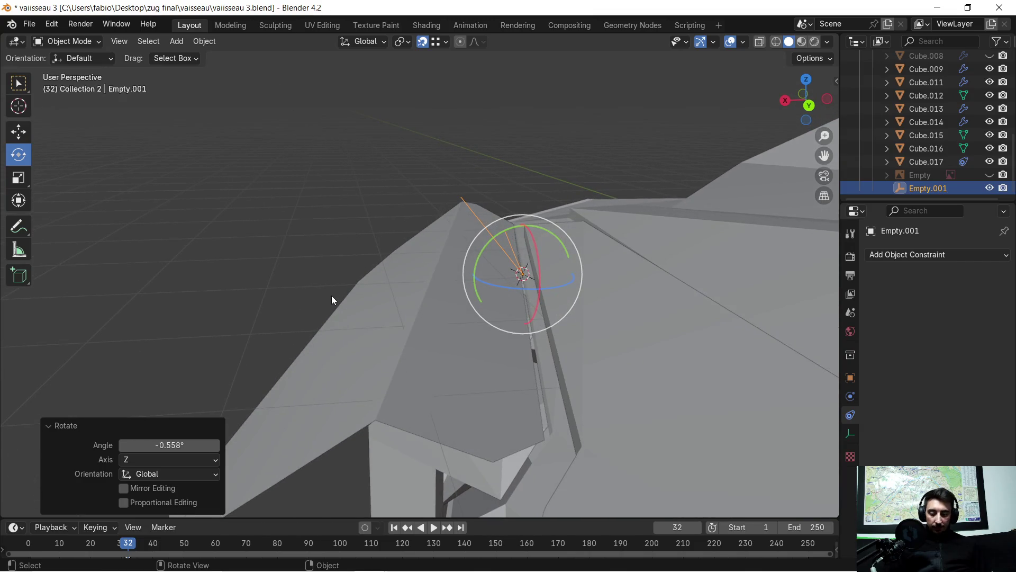
pyautogui.press('r')
pyautogui.press('z')
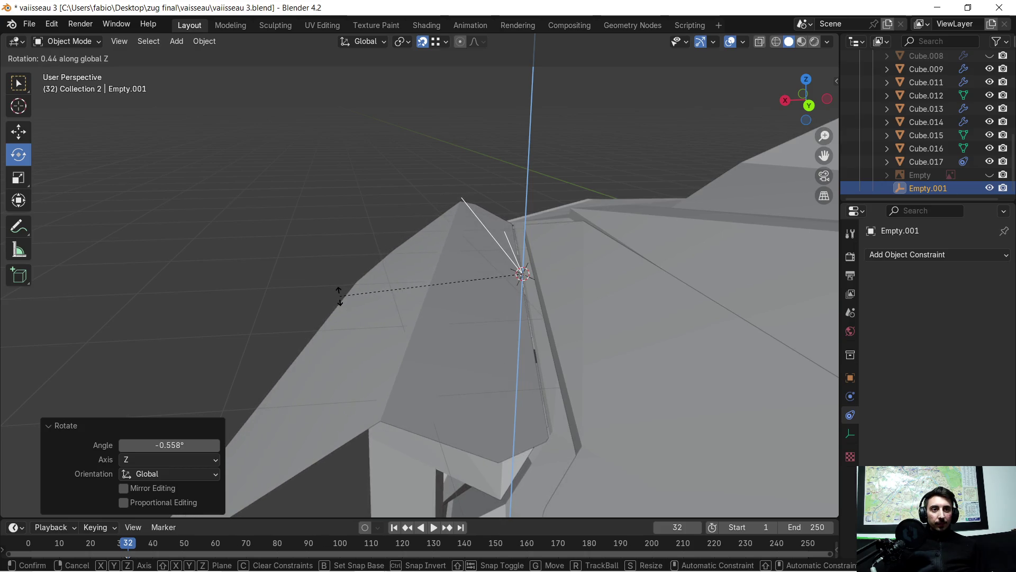
pyautogui.click(340, 298)
# - Orbit out to view the whole ship and select hull piece Cube.006
pyautogui.moveTo(273, 317)
pyautogui.mouseDown(button='middle')
pyautogui.moveTo(467, 385)
pyautogui.moveTo(592, 310)
pyautogui.moveTo(564, 324)
pyautogui.moveTo(251, 370)
pyautogui.mouseUp(button='middle')
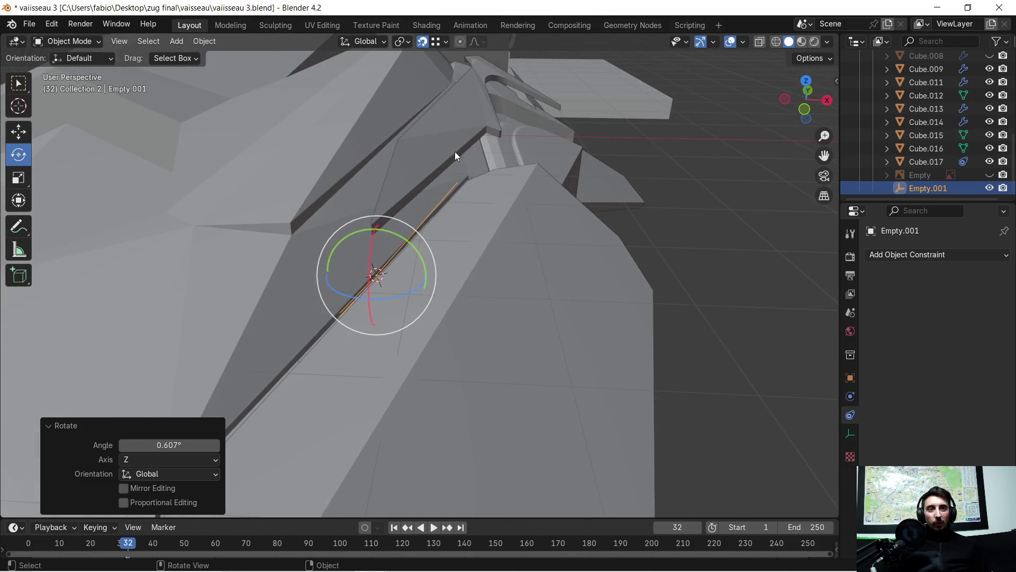
pyautogui.moveTo(452, 155); pyautogui.dragTo(486, 237, button='middle')
pyautogui.moveTo(527, 329)
pyautogui.mouseDown(button='middle')
pyautogui.moveTo(504, 260)
pyautogui.moveTo(504, 311)
pyautogui.mouseUp(button='middle')
pyautogui.click(403, 356)
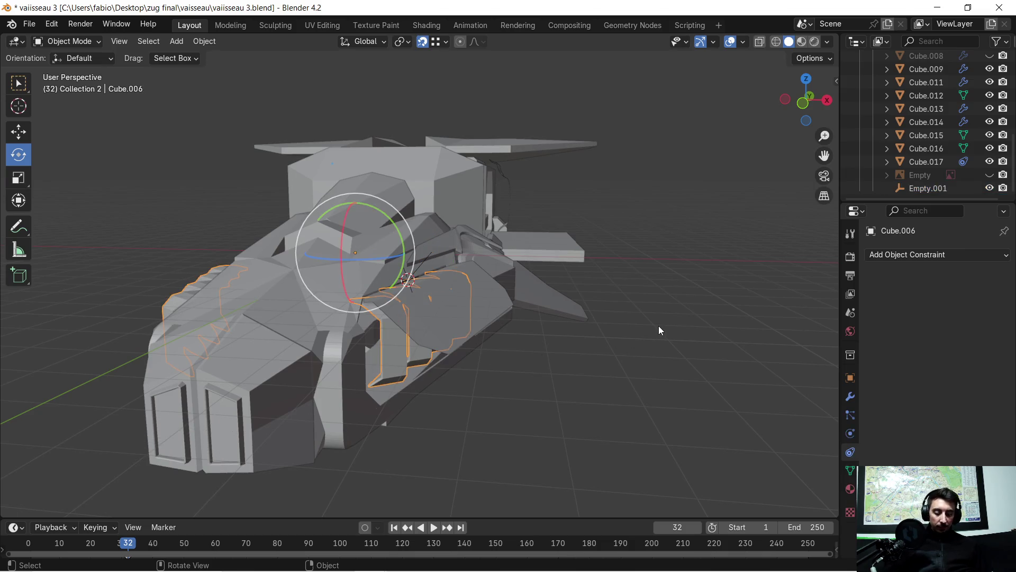
# - Hide Cube.006 from the viewport after reselecting it
pyautogui.click(515, 348)
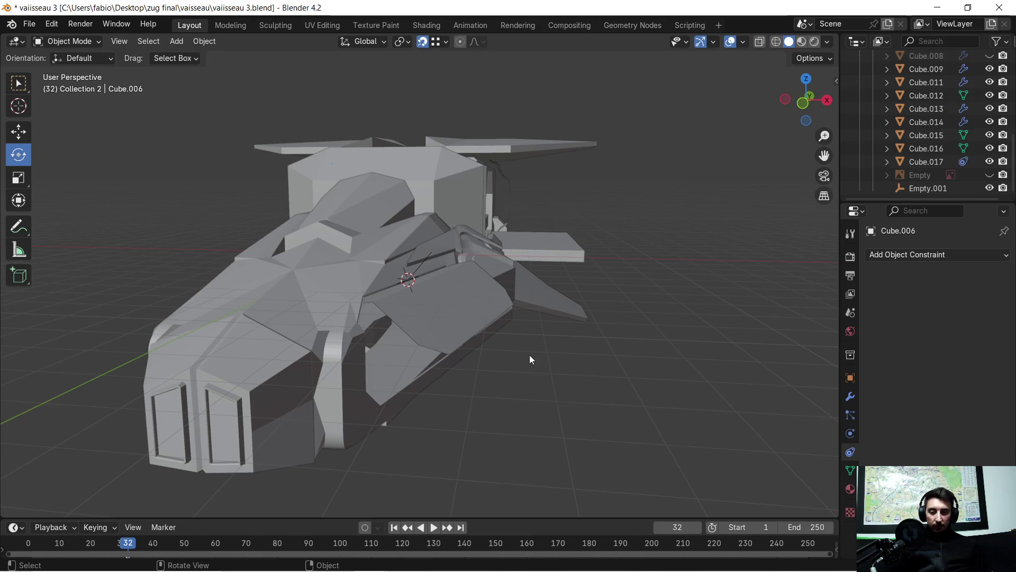
pyautogui.hotkey('ctrl', 'z')
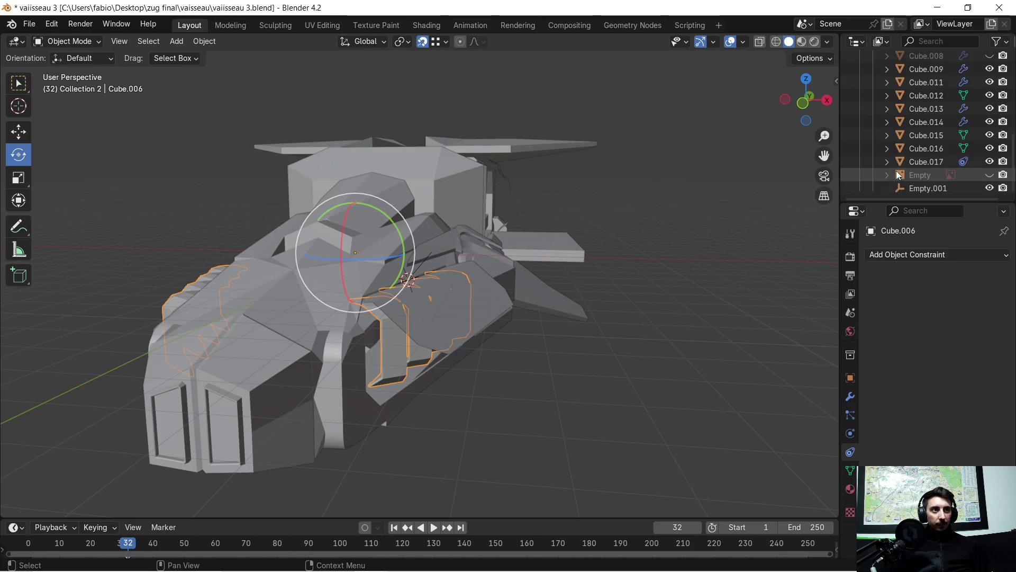
pyautogui.scroll(3, 953, 135)
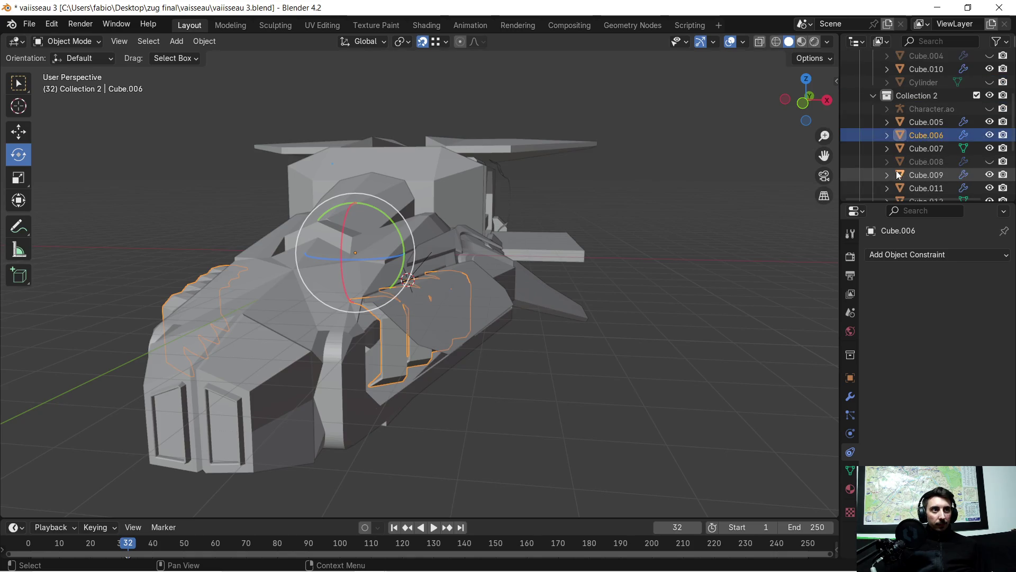
pyautogui.click(989, 135)
pyautogui.scroll(4, 545, 385)
pyautogui.moveTo(544, 385)
pyautogui.mouseDown(button='middle')
pyautogui.moveTo(511, 332)
pyautogui.moveTo(547, 374)
pyautogui.moveTo(373, 359)
pyautogui.moveTo(460, 342)
pyautogui.mouseUp(button='middle')
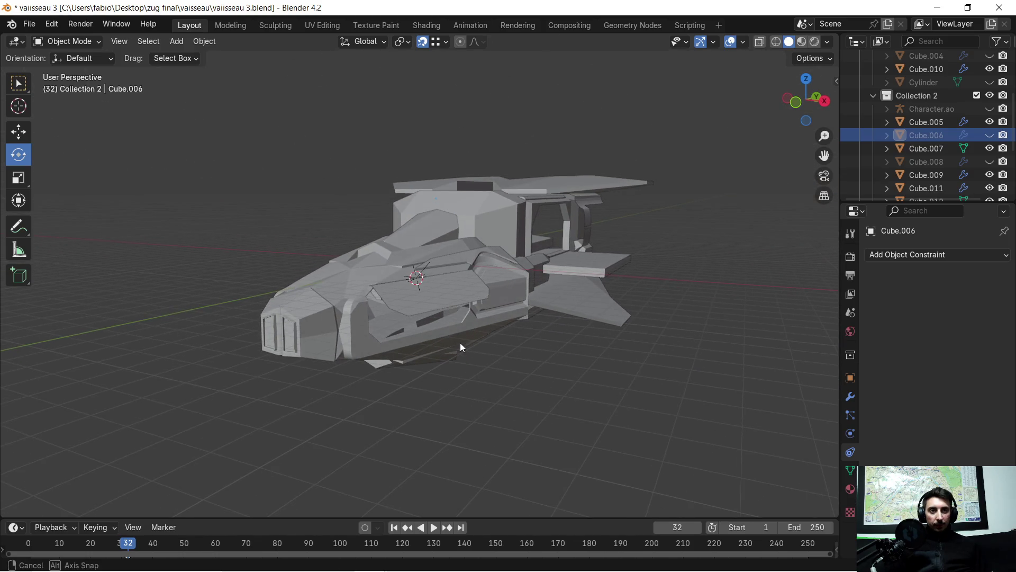
# - Isolate the Cube.005 hull in Local view and make it the active object
pyautogui.click(445, 250)
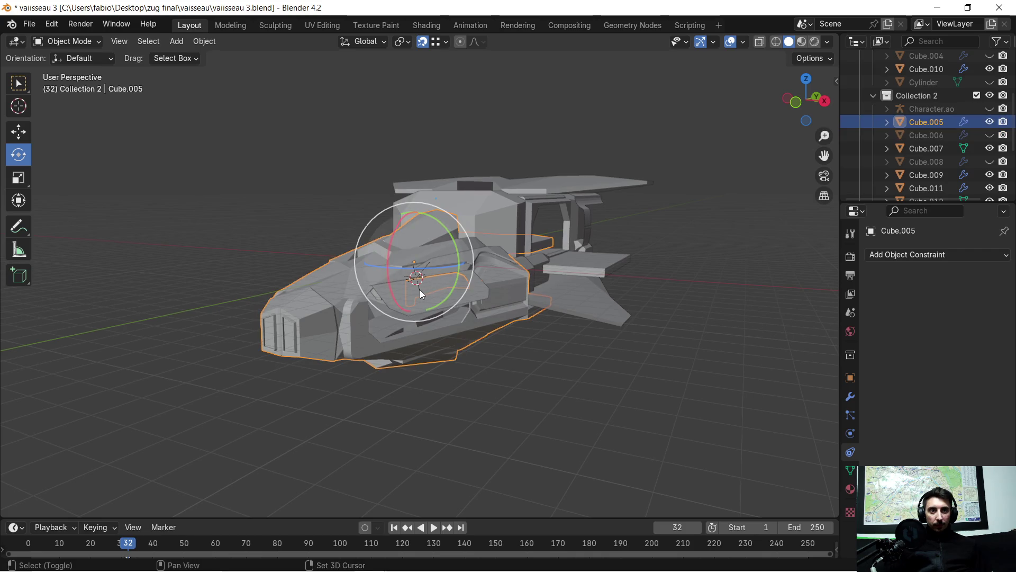
pyautogui.click(420, 289)
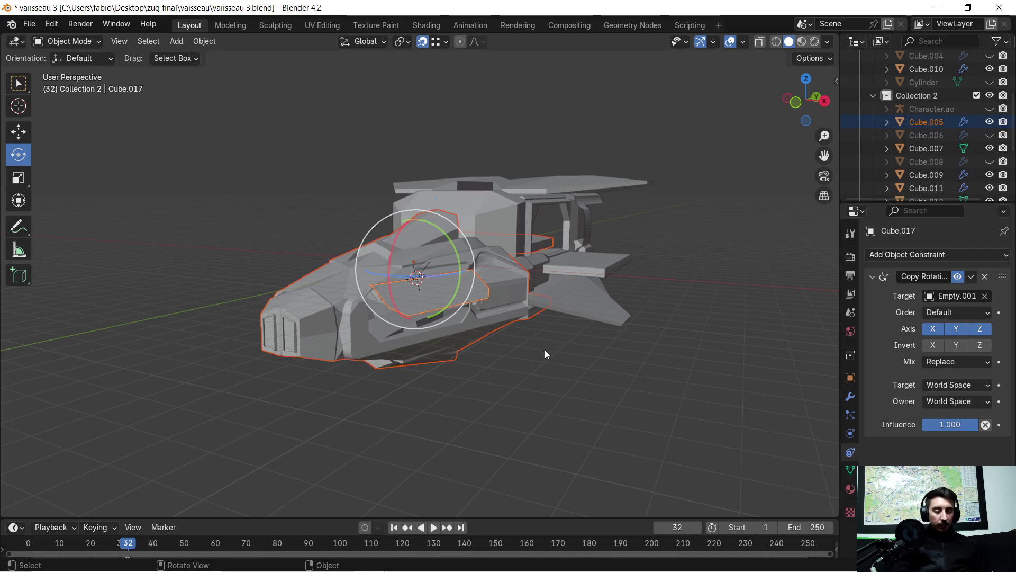
pyautogui.press('KP_Divide')
pyautogui.click(523, 316)
# - Reselect the Cube.005 hull from the rear and enter Edit Mode on its mesh
pyautogui.moveTo(501, 352)
pyautogui.mouseDown(button='middle')
pyautogui.moveTo(655, 317)
pyautogui.moveTo(462, 319)
pyautogui.moveTo(491, 312)
pyautogui.moveTo(548, 329)
pyautogui.moveTo(641, 334)
pyautogui.moveTo(533, 350)
pyautogui.moveTo(436, 347)
pyautogui.moveTo(447, 351)
pyautogui.mouseUp(button='middle')
pyautogui.click(628, 322)
pyautogui.click(616, 315)
pyautogui.press('Tab')
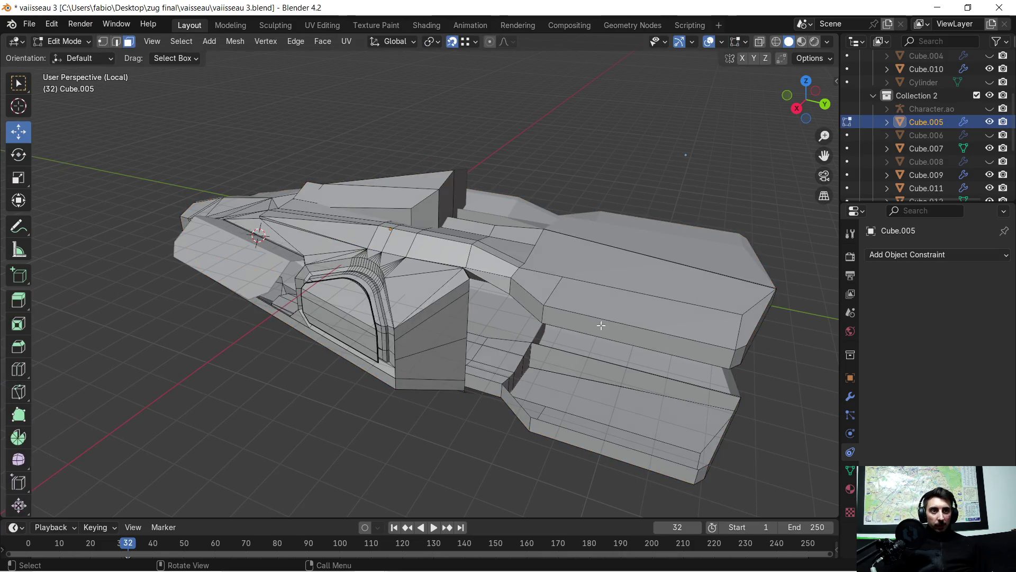
pyautogui.scroll(2, 600, 325)
# - Pull the two selected side faces of the hull out about 7.7 m along X into long wings
pyautogui.click(632, 340)
pyautogui.scroll(-3, 632, 340)
pyautogui.moveTo(603, 342)
pyautogui.mouseDown(button='middle')
pyautogui.moveTo(505, 348)
pyautogui.moveTo(398, 334)
pyautogui.moveTo(610, 320)
pyautogui.moveTo(506, 293)
pyautogui.moveTo(492, 298)
pyautogui.mouseUp(button='middle')
pyautogui.keyDown('shift'); pyautogui.click(506, 346); pyautogui.keyUp('shift')
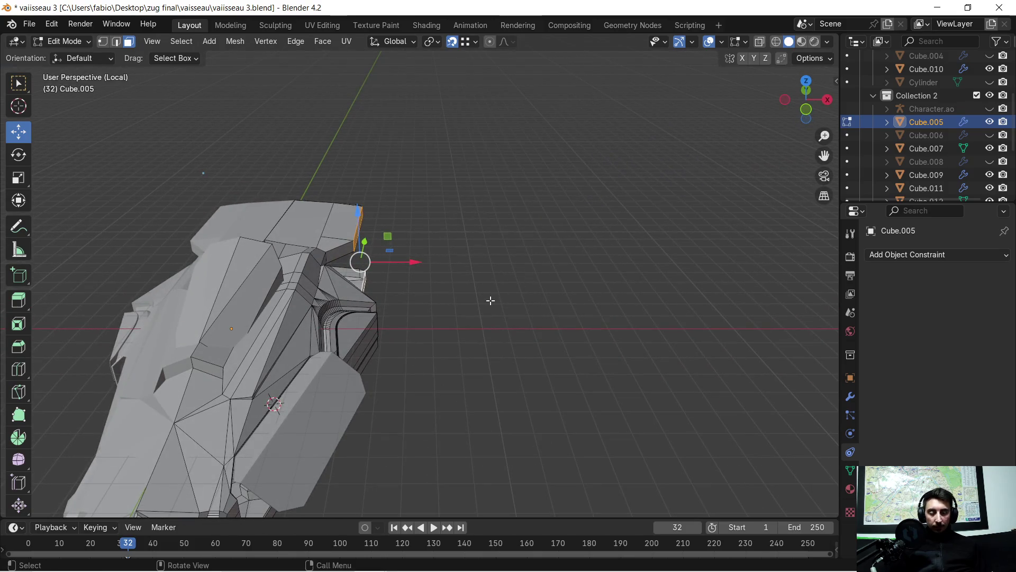
pyautogui.press('g')
pyautogui.press('x')
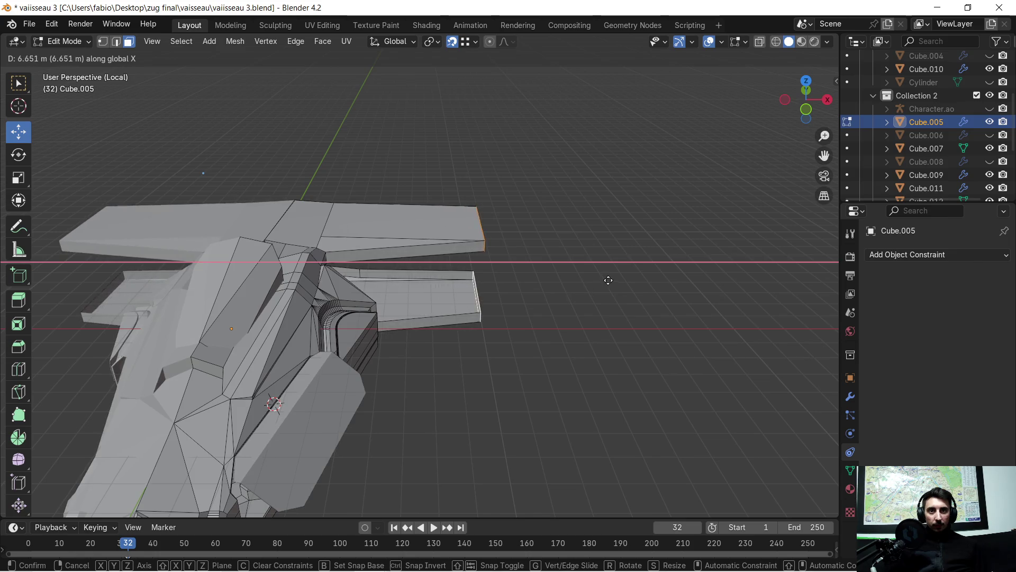
pyautogui.click(627, 270)
pyautogui.scroll(-3, 620, 282)
# - Sweep the wing-tip faces back 7.8 m along Y to lengthen the twin prongs
pyautogui.moveTo(612, 290)
pyautogui.mouseDown(button='middle')
pyautogui.moveTo(468, 310)
pyautogui.moveTo(549, 349)
pyautogui.mouseUp(button='middle')
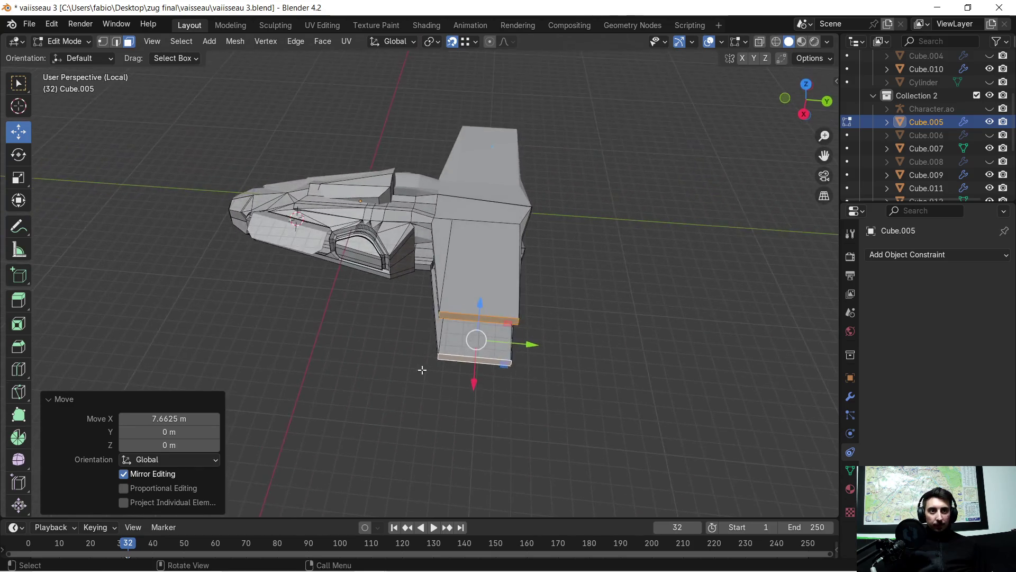
pyautogui.press('g')
pyautogui.press('y')
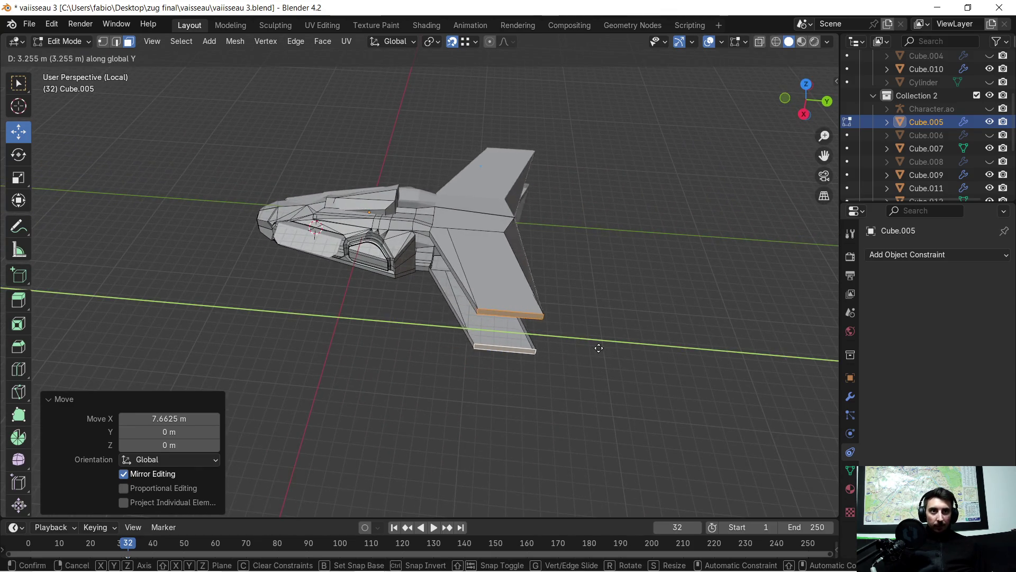
pyautogui.click(651, 337)
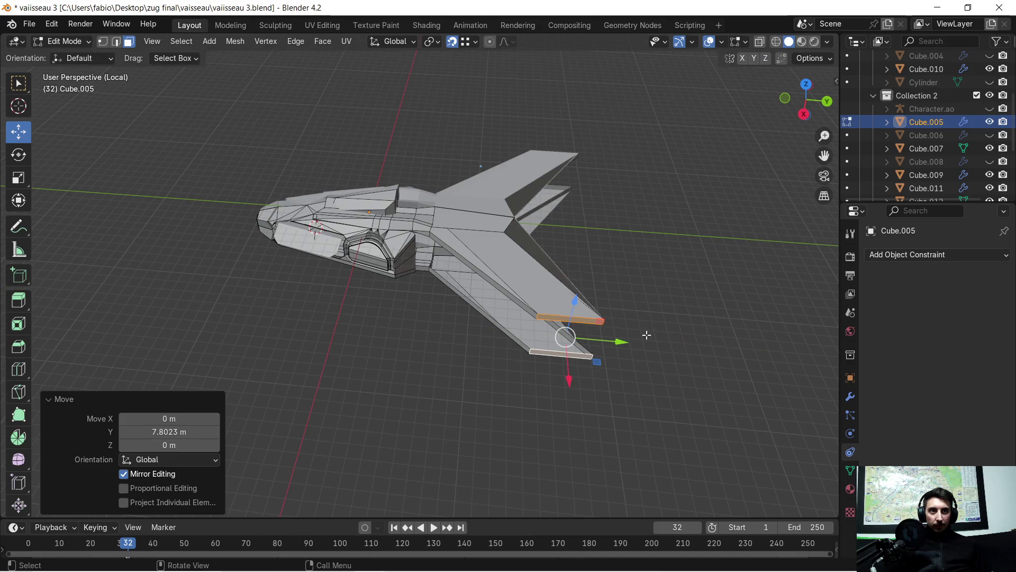
pyautogui.moveTo(500, 335)
pyautogui.mouseDown(button='middle')
pyautogui.moveTo(448, 326)
pyautogui.moveTo(547, 333)
pyautogui.moveTo(447, 280)
pyautogui.moveTo(499, 364)
pyautogui.moveTo(510, 344)
pyautogui.moveTo(451, 342)
pyautogui.moveTo(466, 332)
pyautogui.mouseUp(button='middle')
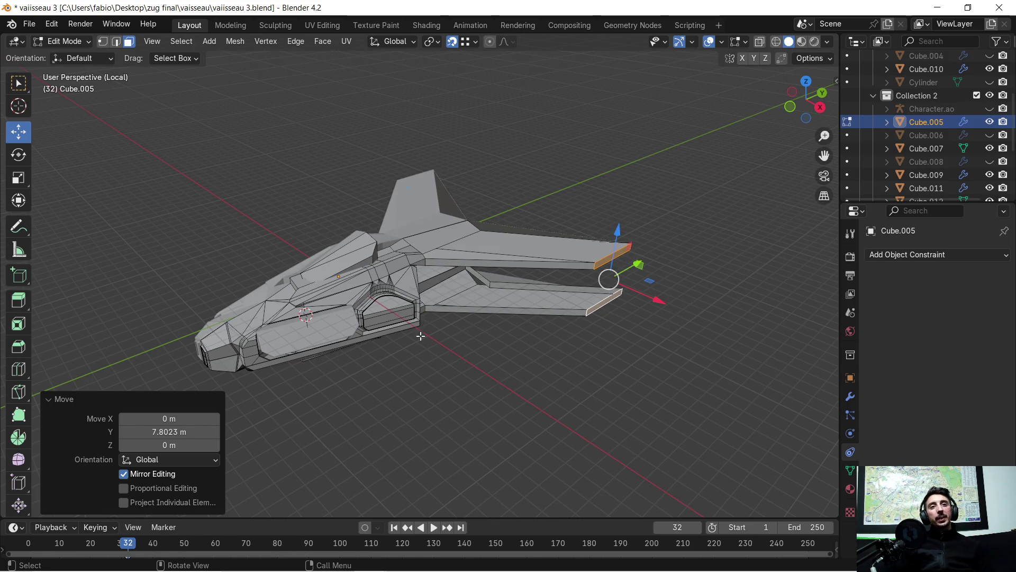
pyautogui.scroll(2, 420, 324)
pyautogui.moveTo(420, 324)
pyautogui.mouseDown(button='middle')
pyautogui.moveTo(447, 377)
pyautogui.moveTo(513, 355)
pyautogui.moveTo(494, 352)
pyautogui.moveTo(518, 361)
pyautogui.mouseUp(button='middle')
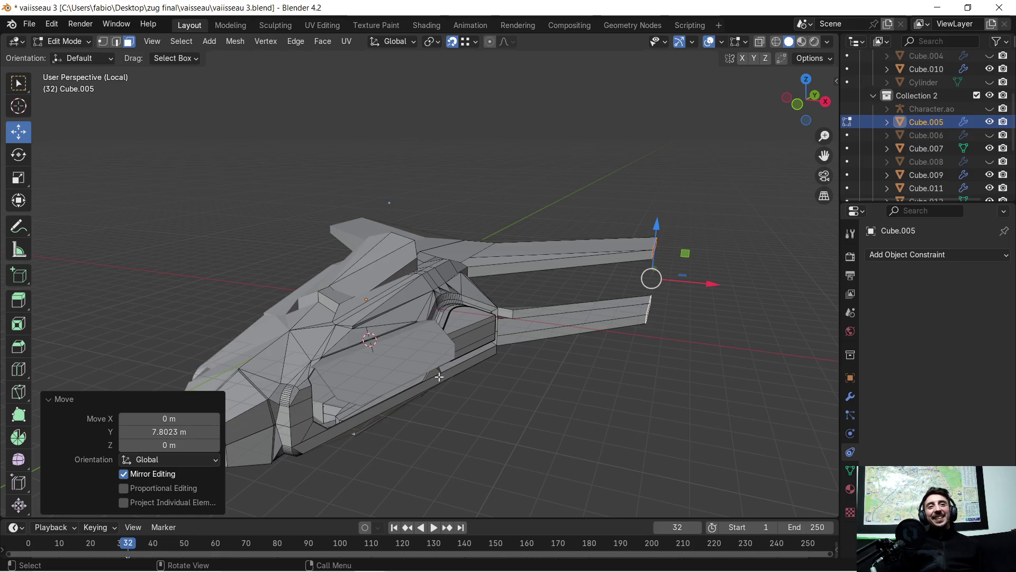
pyautogui.scroll(2, 439, 376)
pyautogui.scroll(2, 449, 393)
pyautogui.moveTo(460, 396)
pyautogui.mouseDown(button='middle')
pyautogui.moveTo(388, 353)
pyautogui.moveTo(480, 321)
pyautogui.moveTo(506, 368)
pyautogui.moveTo(534, 356)
pyautogui.moveTo(502, 373)
pyautogui.moveTo(517, 359)
pyautogui.mouseUp(button='middle')
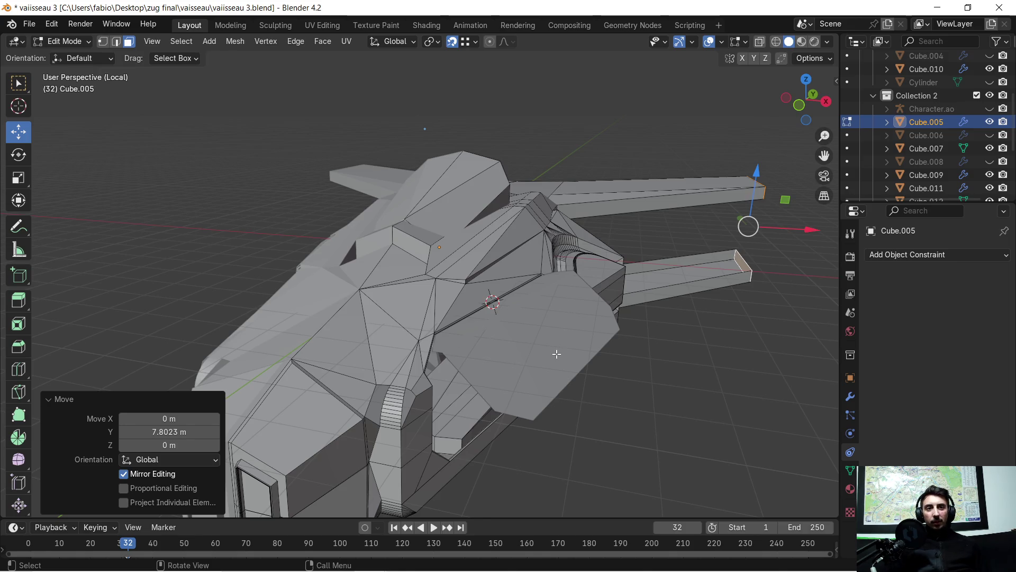
pyautogui.moveTo(557, 354); pyautogui.dragTo(539, 336, button='middle')
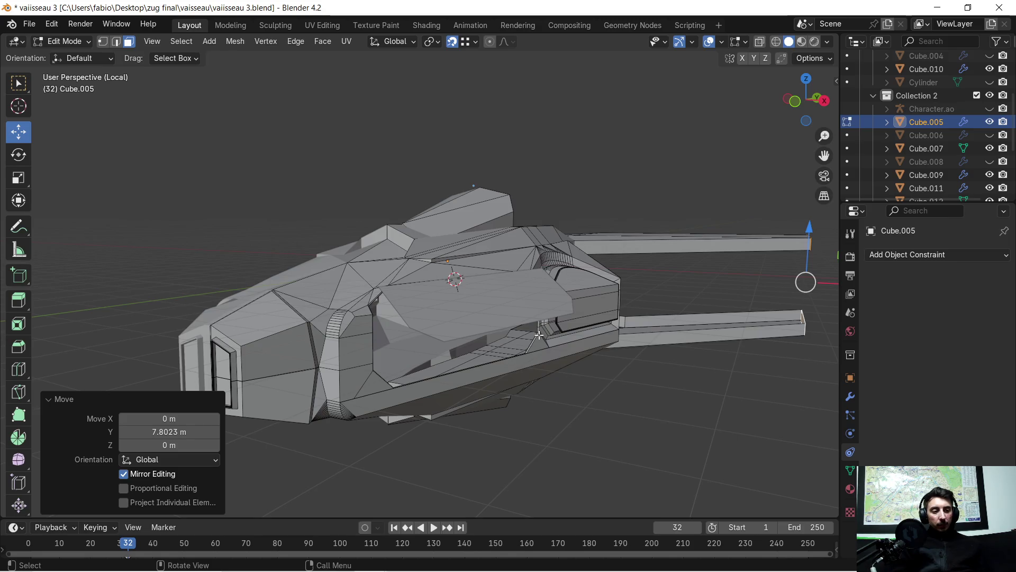
pyautogui.moveTo(541, 336)
pyautogui.mouseDown(button='middle')
pyautogui.moveTo(594, 310)
pyautogui.moveTo(559, 297)
pyautogui.moveTo(568, 295)
pyautogui.mouseUp(button='middle')
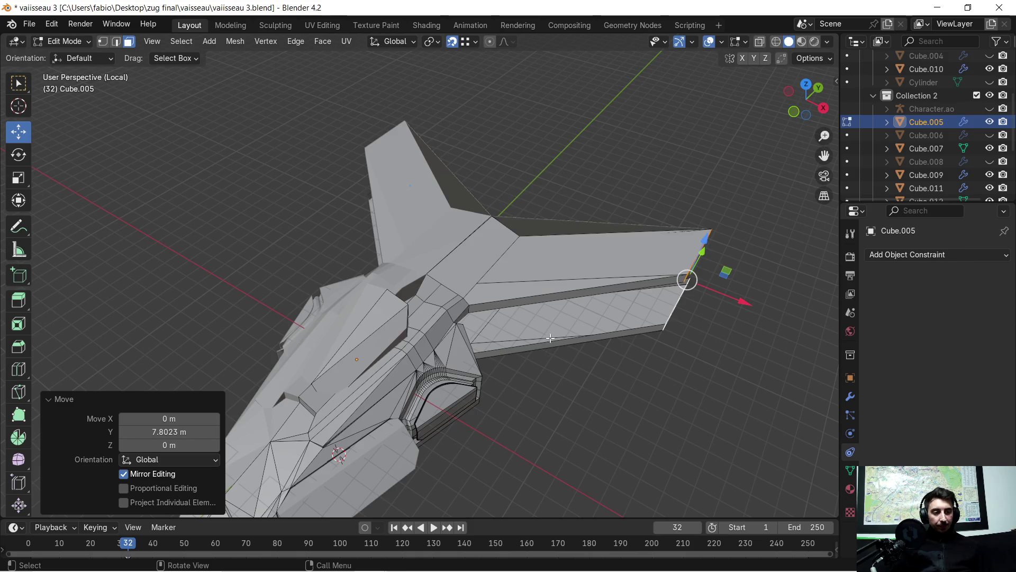
pyautogui.scroll(3, 572, 320)
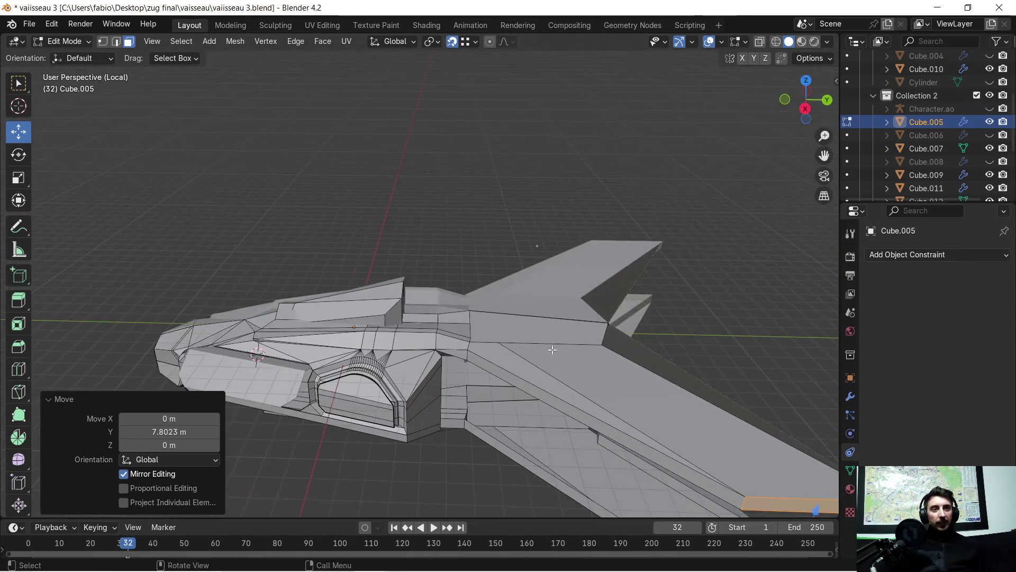
pyautogui.scroll(-3, 526, 314)
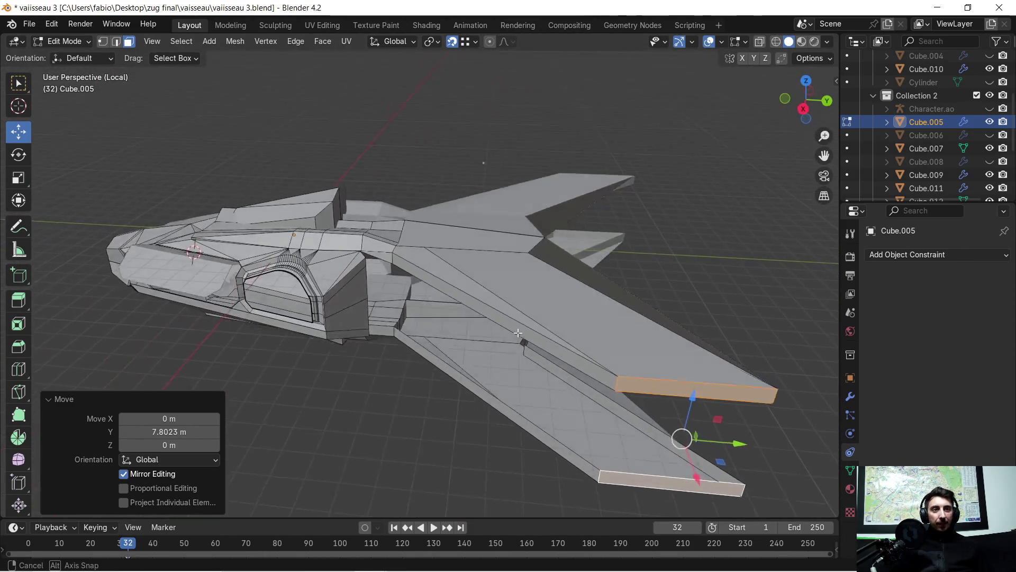